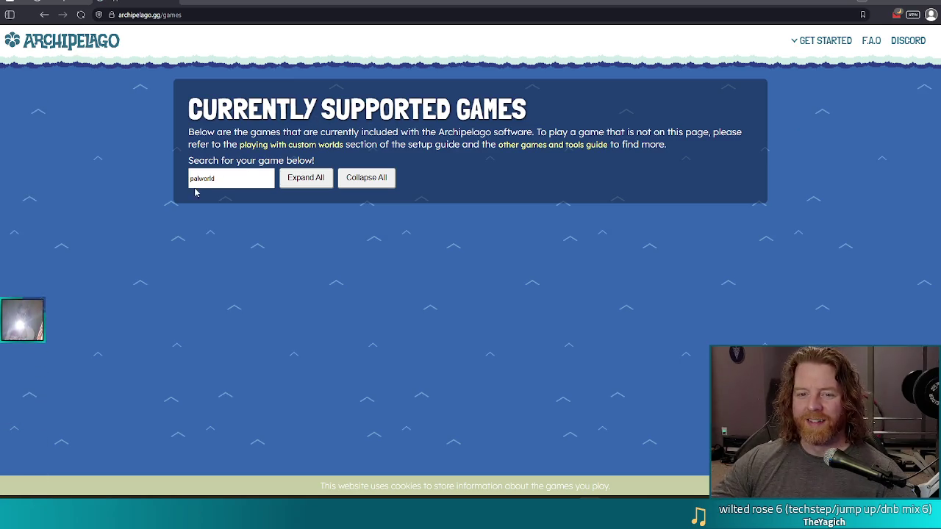
# Clear the 'palworld' game search and try filtering the list for 'cookie'
pyautogui.click(236, 184)
pyautogui.press('BackSpace')
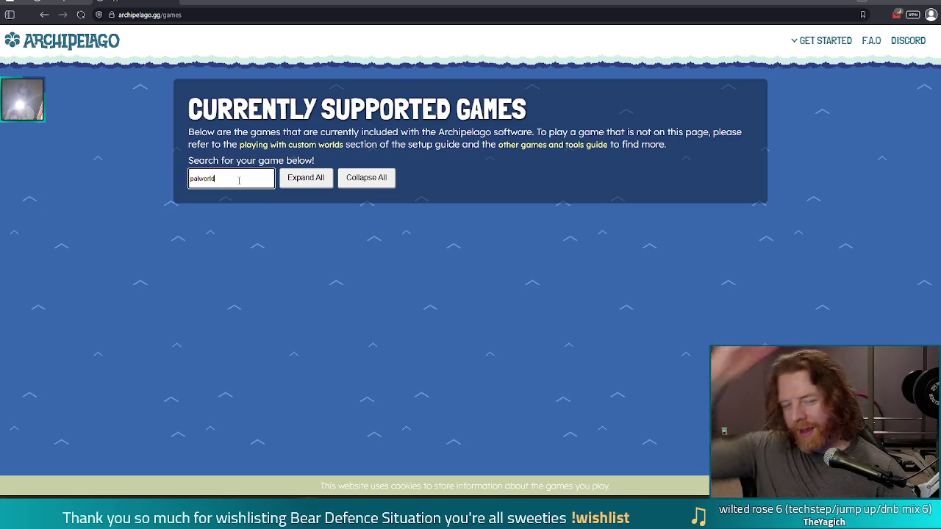
pyautogui.press('BackSpace')
pyautogui.press('BackSpace')
pyautogui.press('BackSpace')
pyautogui.write('coo')
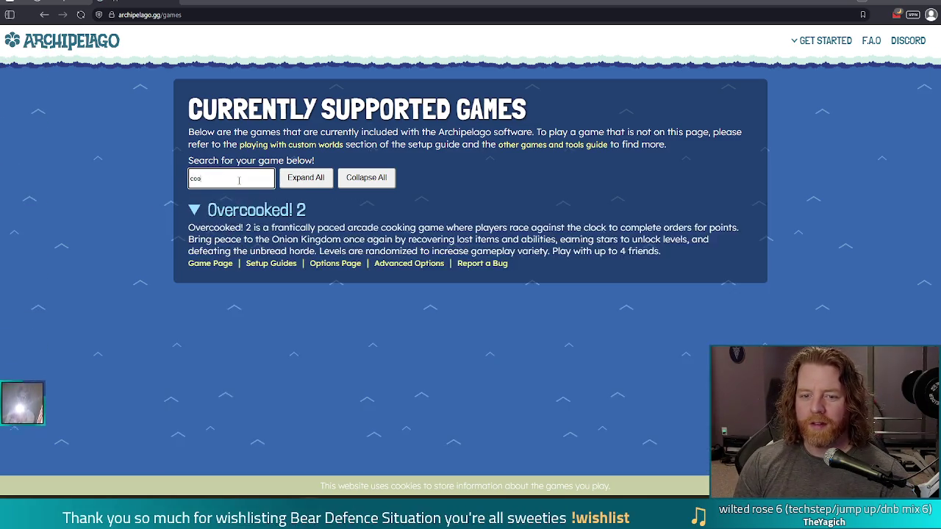
pyautogui.write('kie')
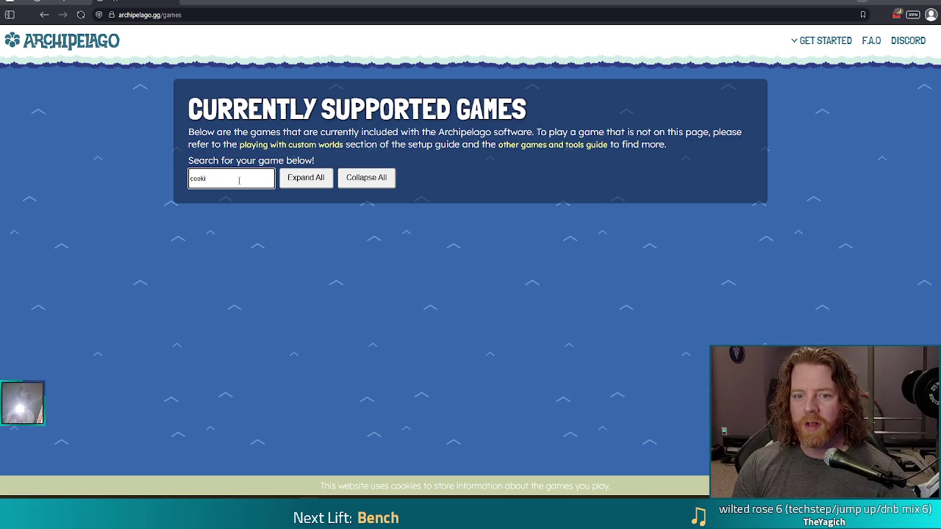
pyautogui.press('BackSpace')
pyautogui.press('BackSpace')
pyautogui.press('BackSpace')
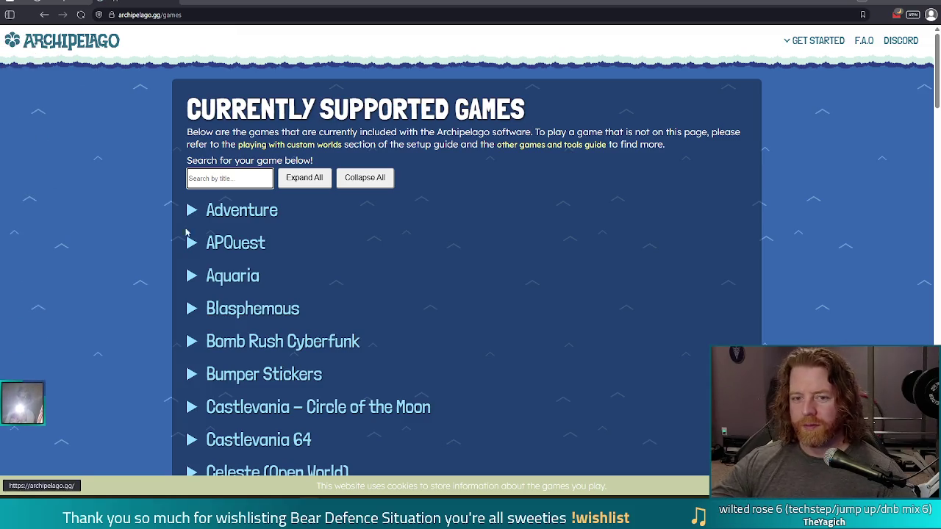
# Try game searches for 'yu' and 'poke', erasing each to restore the list
pyautogui.write('yu')
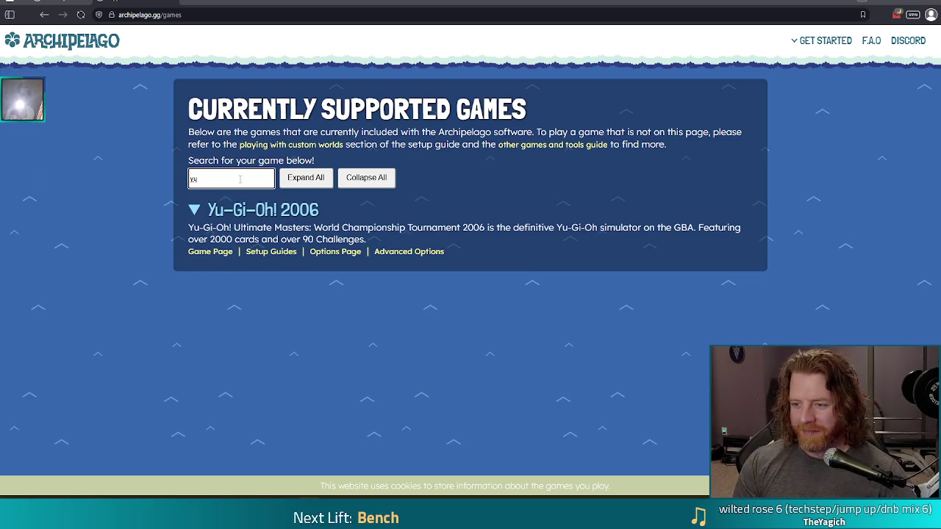
pyautogui.press('BackSpace')
pyautogui.press('BackSpace')
pyautogui.write('poek')
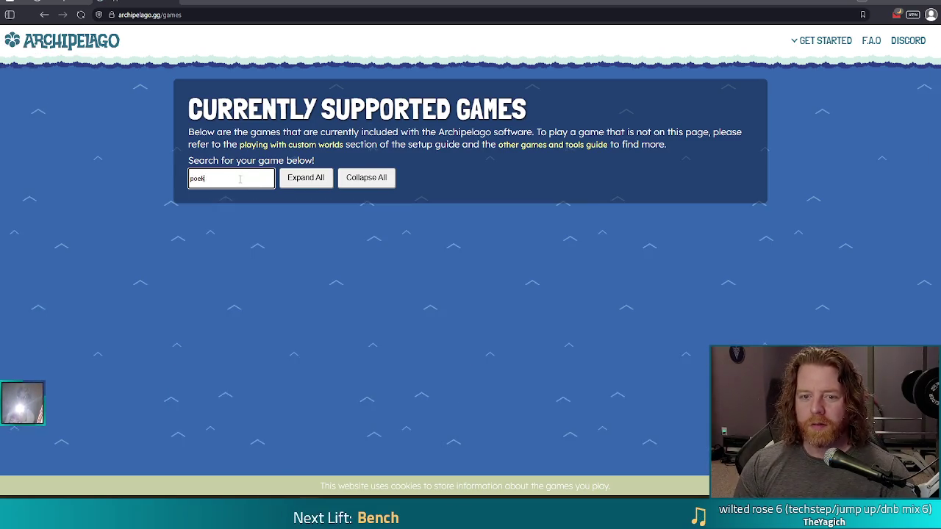
pyautogui.press('BackSpace')
pyautogui.press('BackSpace')
pyautogui.write('ke')
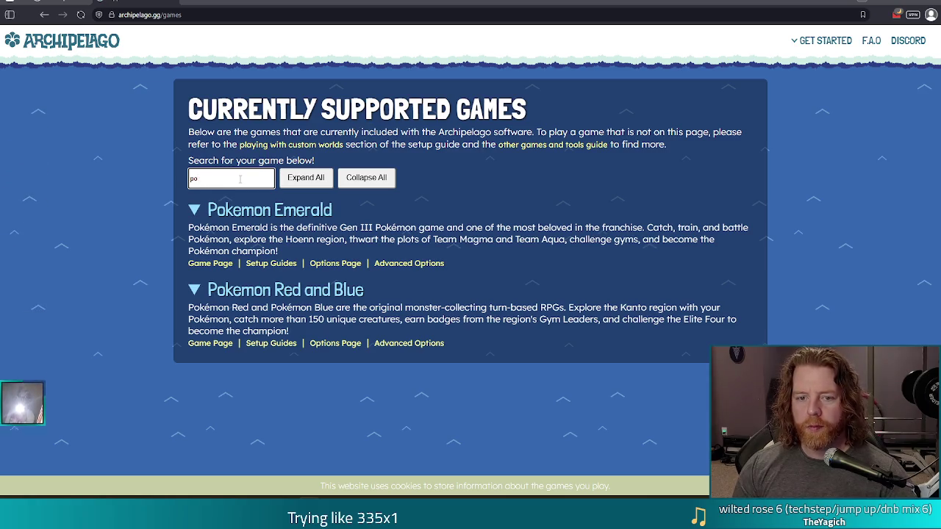
pyautogui.press('BackSpace')
pyautogui.press('BackSpace')
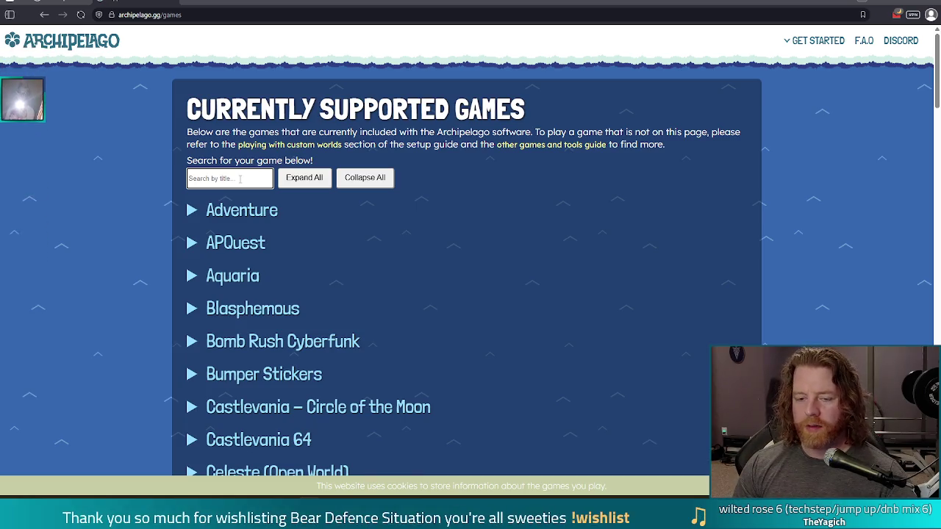
# Scroll down the games list to Sonic Adventure 2 Battle and expand its entry
pyautogui.scroll(-2, 399, 279)
pyautogui.scroll(1, 399, 277)
pyautogui.scroll(-4, 397, 268)
pyautogui.scroll(-2, 394, 261)
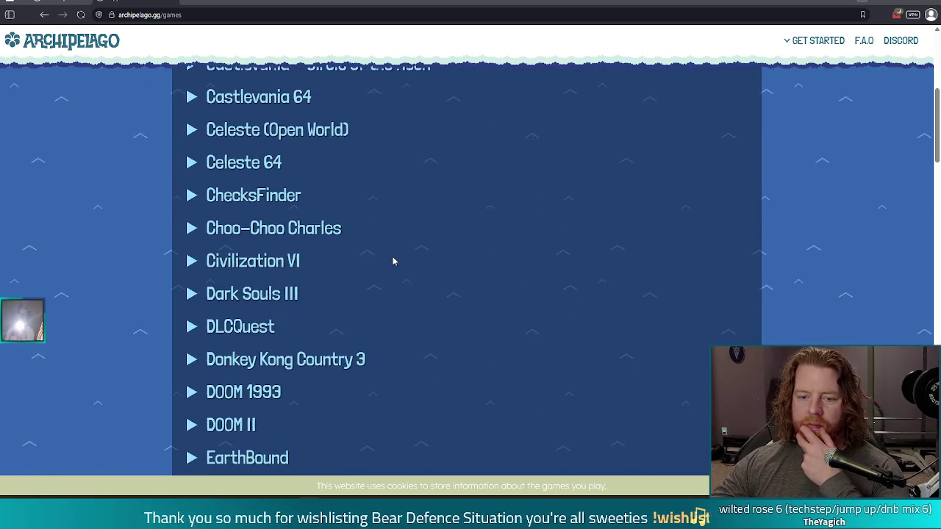
pyautogui.scroll(-2, 396, 250)
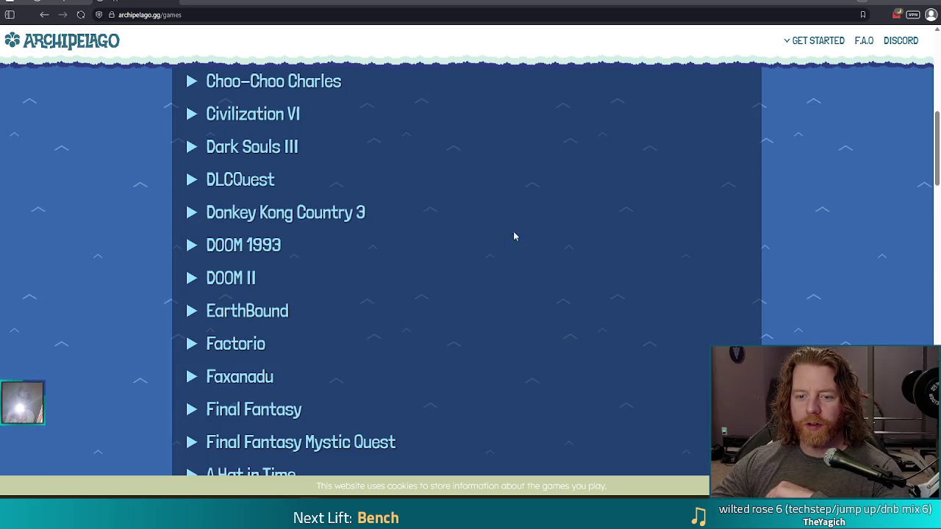
pyautogui.scroll(-2, 561, 260)
pyautogui.scroll(-1, 563, 248)
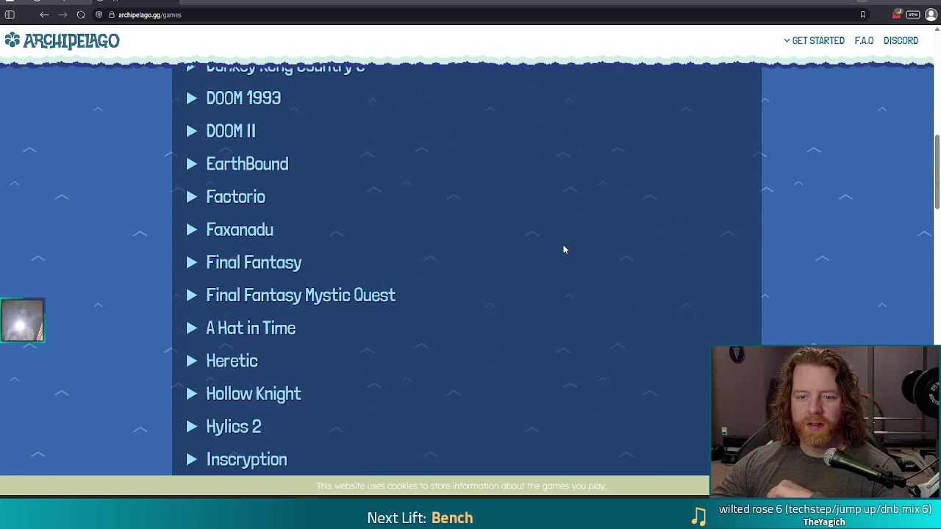
pyautogui.scroll(-2, 556, 243)
pyautogui.scroll(-4, 529, 283)
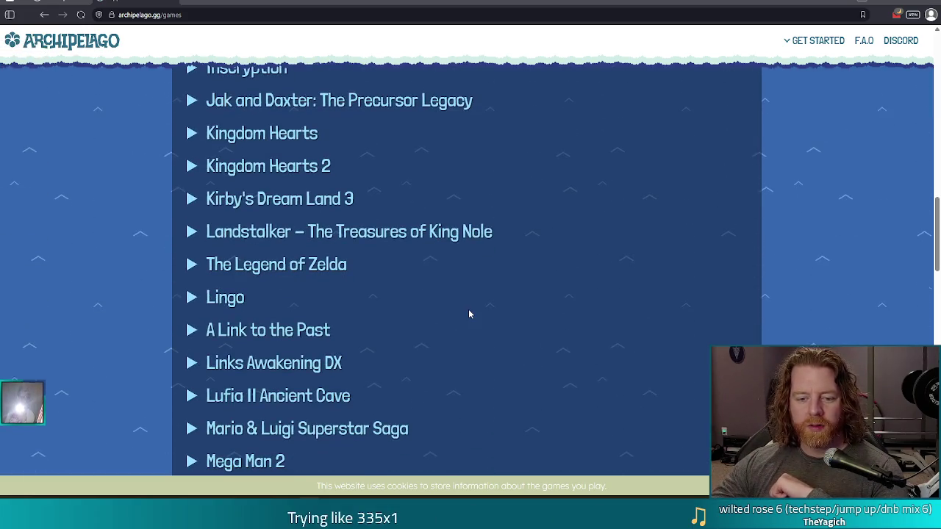
pyautogui.scroll(1, 471, 319)
pyautogui.scroll(-3, 468, 319)
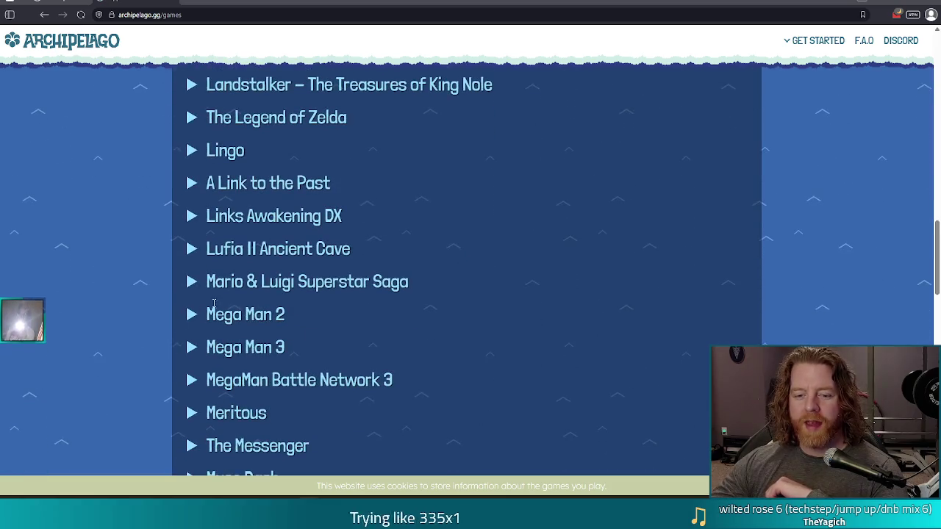
pyautogui.scroll(-2, 562, 320)
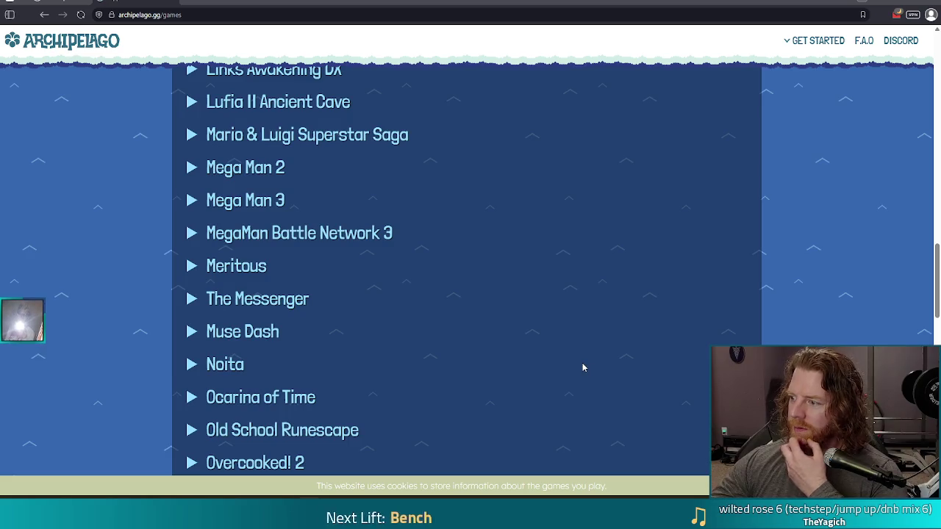
pyautogui.scroll(-2, 576, 357)
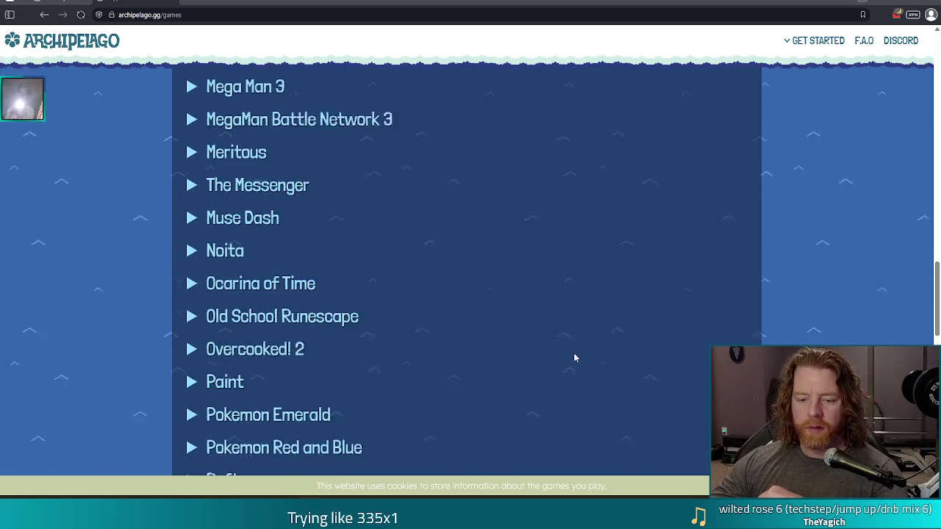
pyautogui.scroll(-1, 595, 324)
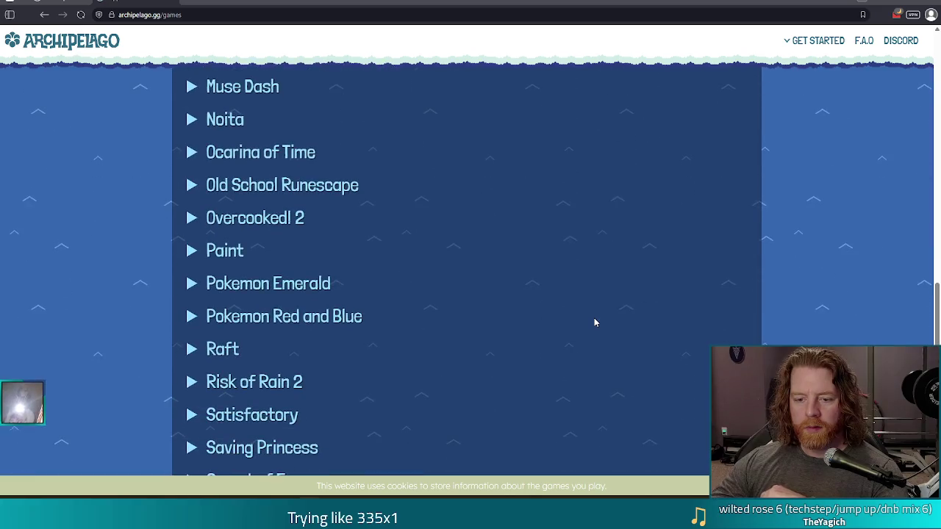
pyautogui.scroll(-2, 592, 319)
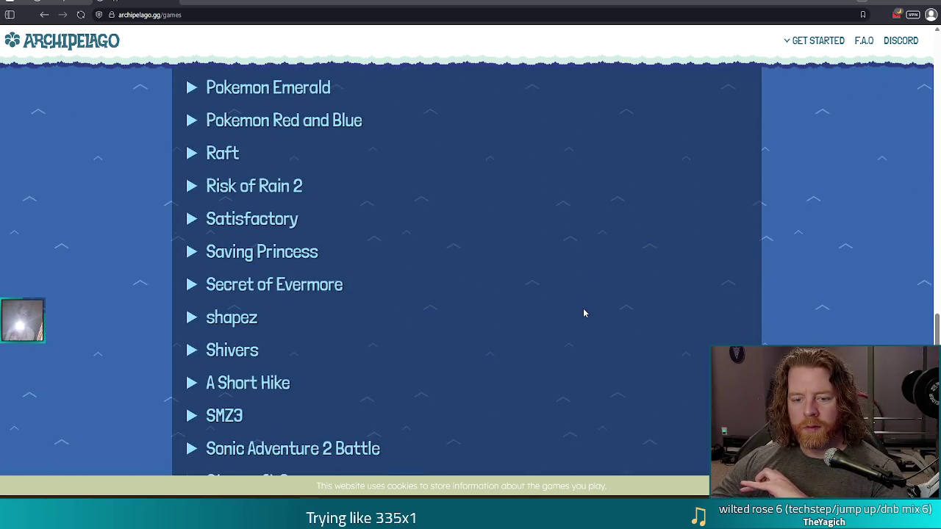
pyautogui.scroll(-1, 586, 312)
pyautogui.scroll(-2, 586, 312)
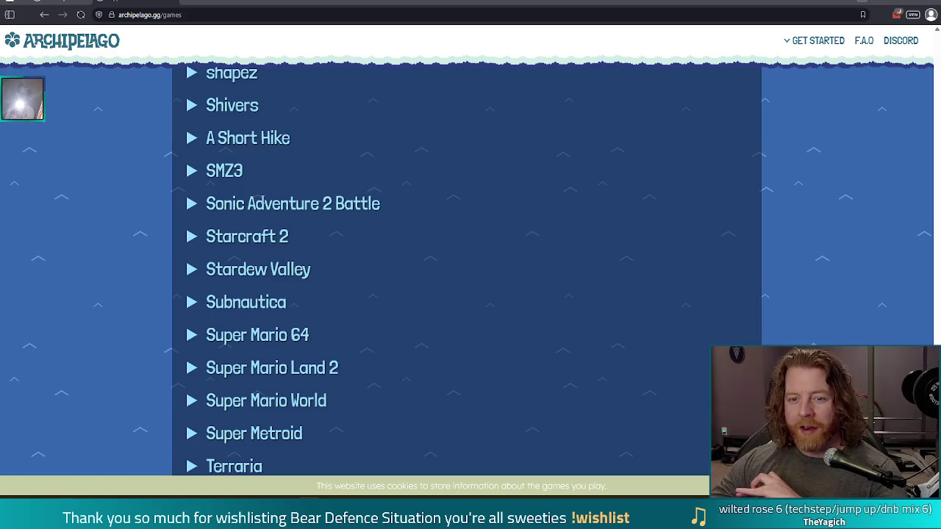
pyautogui.click(193, 205)
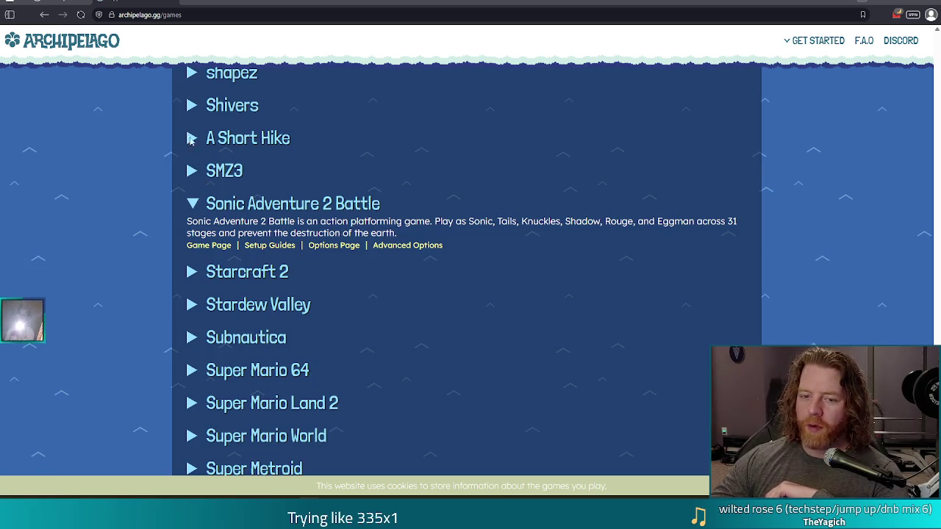
# Collapse Sonic Adventure 2 Battle and expand the Starcraft 2 entry instead
pyautogui.click(192, 205)
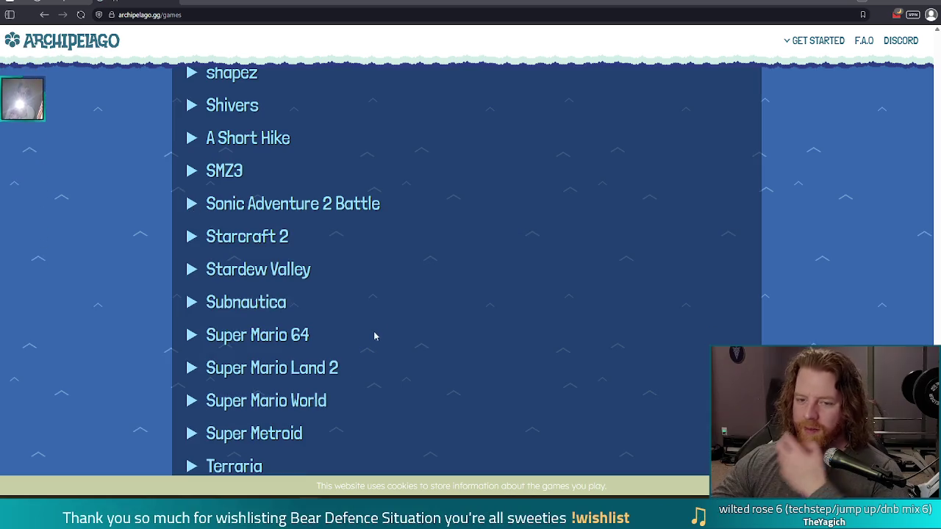
pyautogui.click(192, 239)
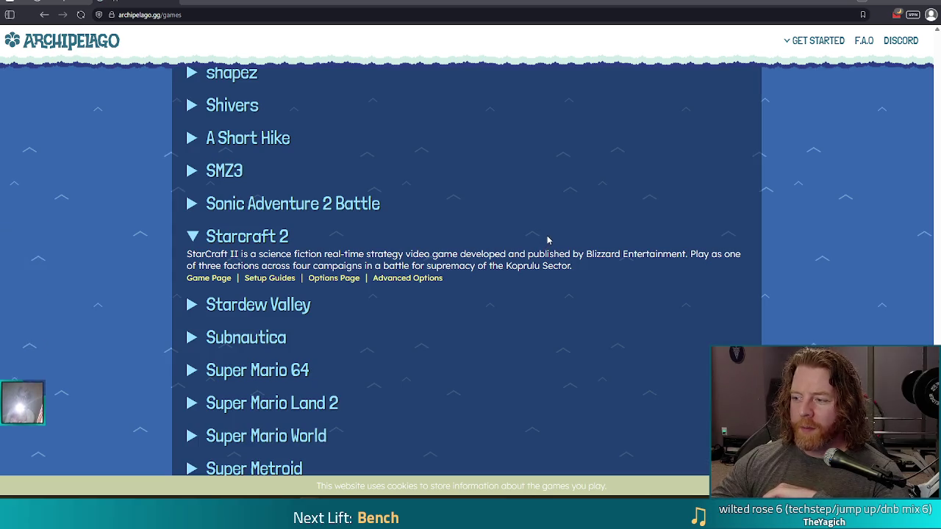
pyautogui.scroll(-1, 466, 249)
pyautogui.scroll(1, 872, 256)
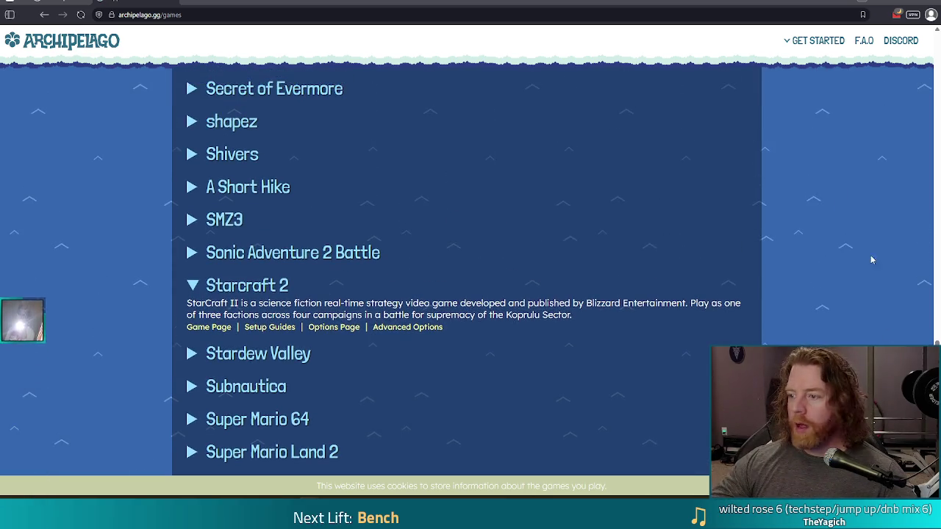
pyautogui.scroll(5, 922, 235)
pyautogui.scroll(15, 922, 235)
# Search the games for 'animal' and then 'cook', clearing the box each time
pyautogui.click(231, 178)
pyautogui.write('animal')
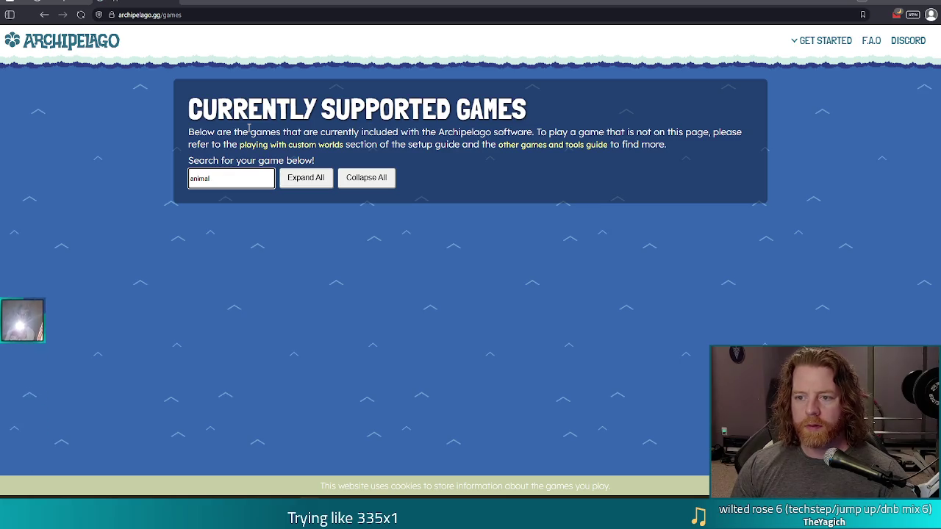
pyautogui.press('BackSpace')
pyautogui.press('BackSpace')
pyautogui.press('BackSpace')
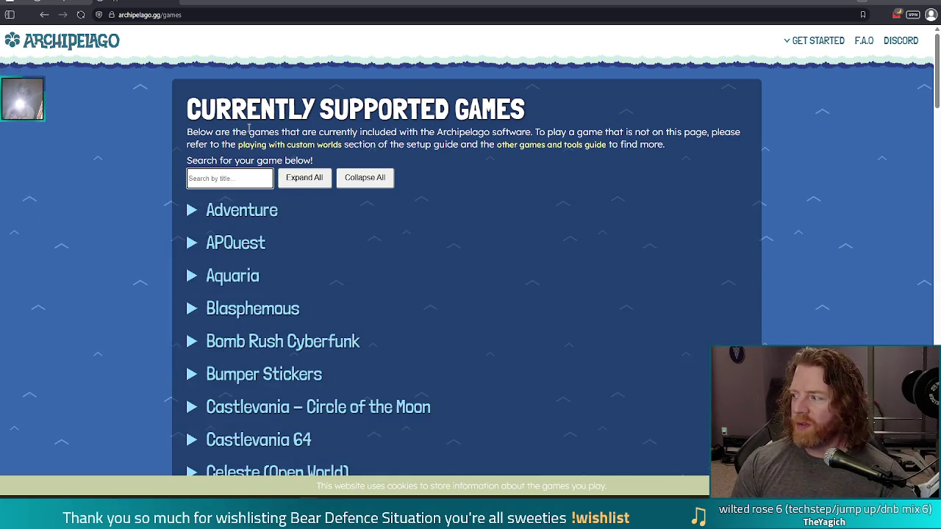
pyautogui.write('cook')
pyautogui.press('BackSpace')
pyautogui.press('BackSpace')
pyautogui.press('BackSpace')
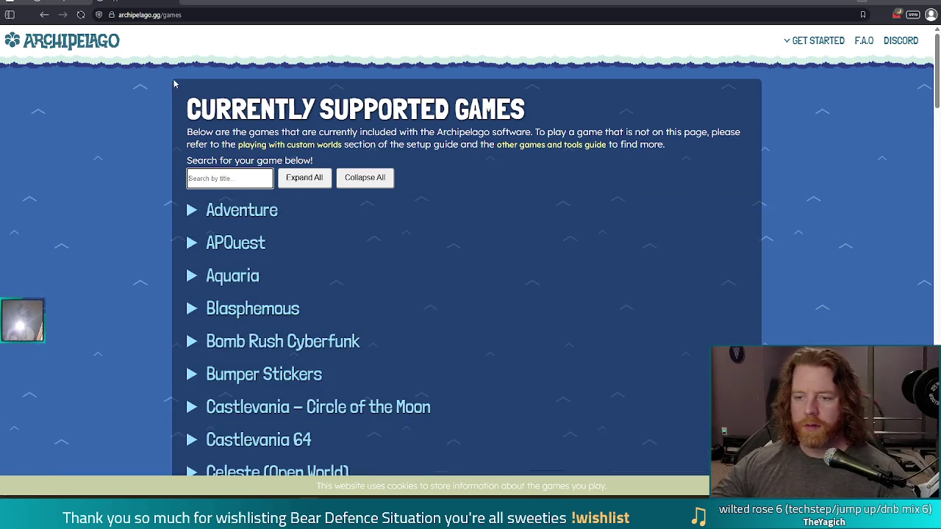
pyautogui.moveTo(938, 65); pyautogui.dragTo(919, 335)
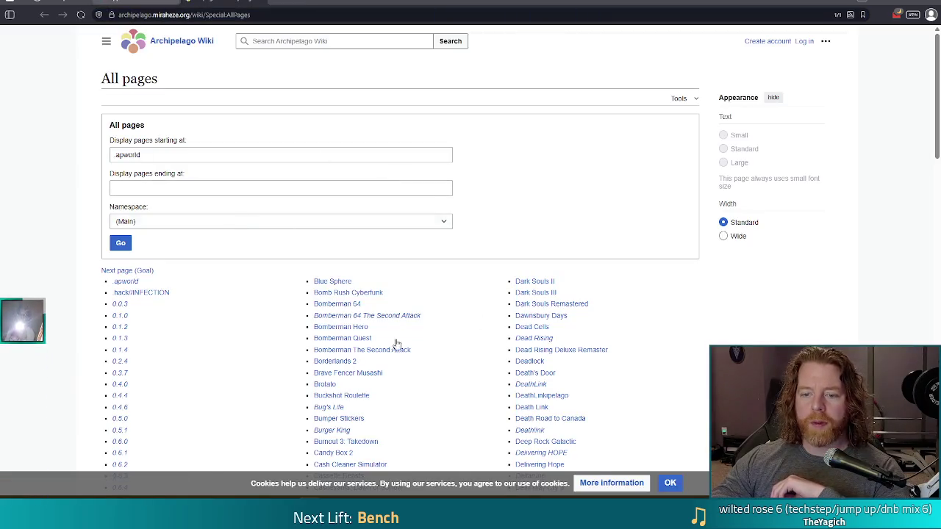
# Find 'animal' on the wiki All pages list to reach ANIMAL WELL, then return to the games page
pyautogui.scroll(-5, 397, 338)
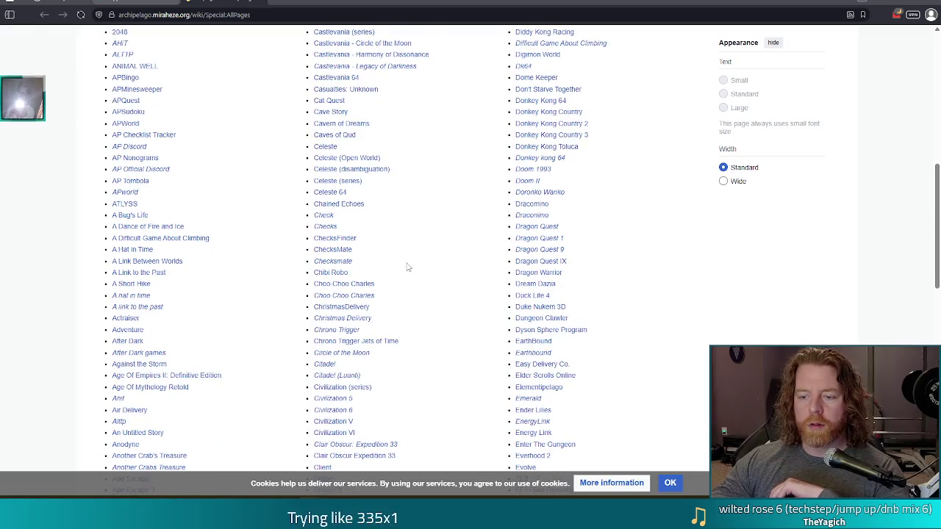
pyautogui.scroll(3, 408, 257)
pyautogui.hotkey('ctrl', 'f')
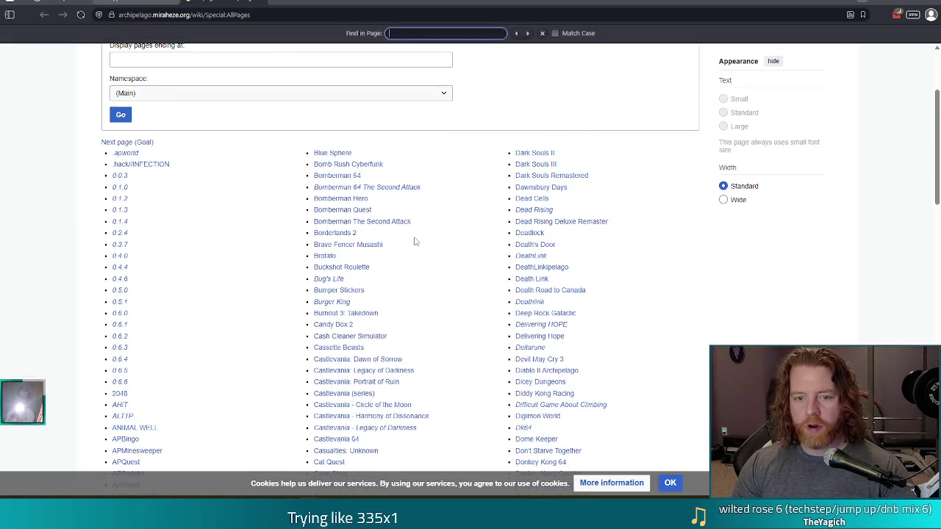
pyautogui.write('animal')
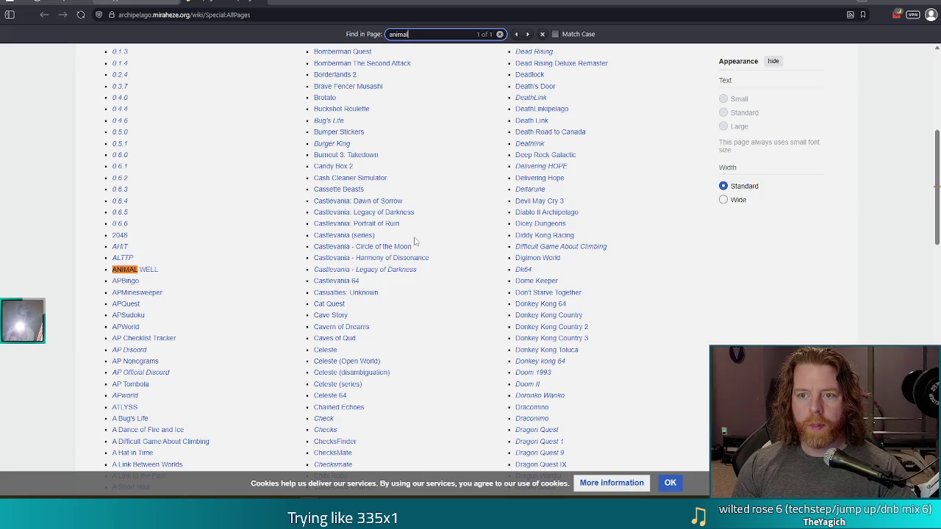
pyautogui.write(' c')
pyautogui.press('BackSpace')
pyautogui.press('BackSpace')
pyautogui.press('BackSpace')
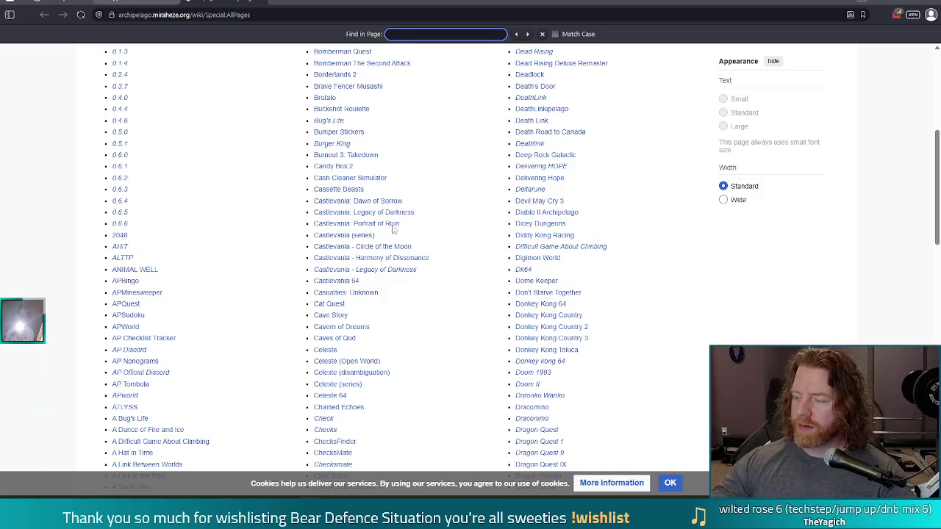
pyautogui.click(132, 6)
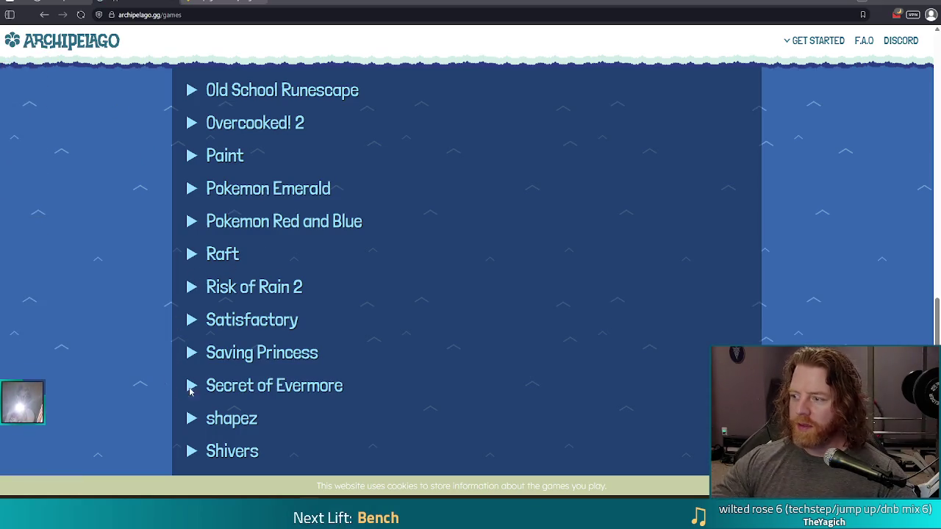
# Expand The Wind Waker entry and highlight its description paragraph
pyautogui.scroll(-1, 375, 275)
pyautogui.scroll(-6, 431, 266)
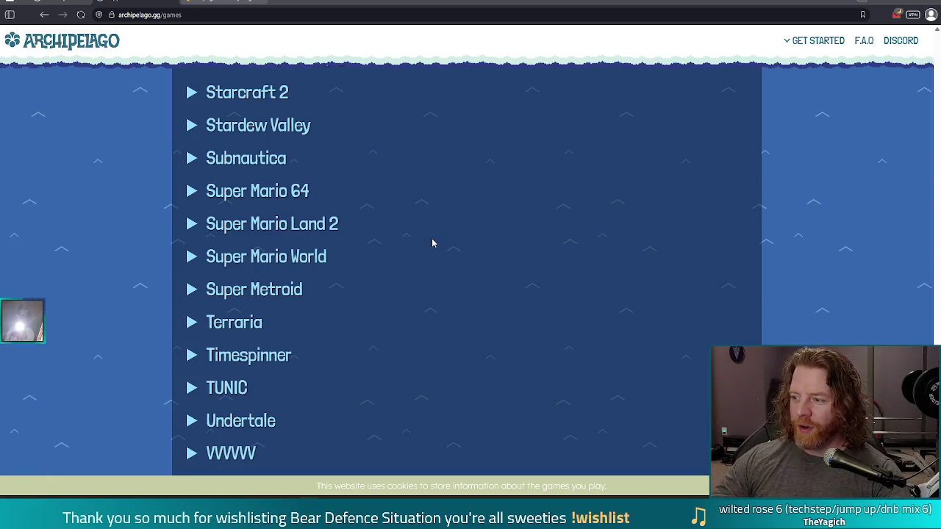
pyautogui.scroll(-3, 378, 258)
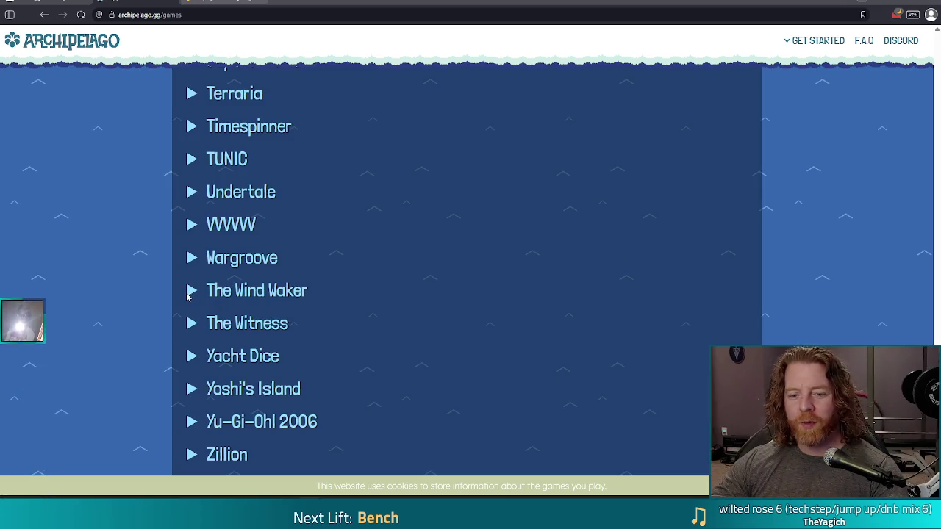
pyautogui.click(187, 292)
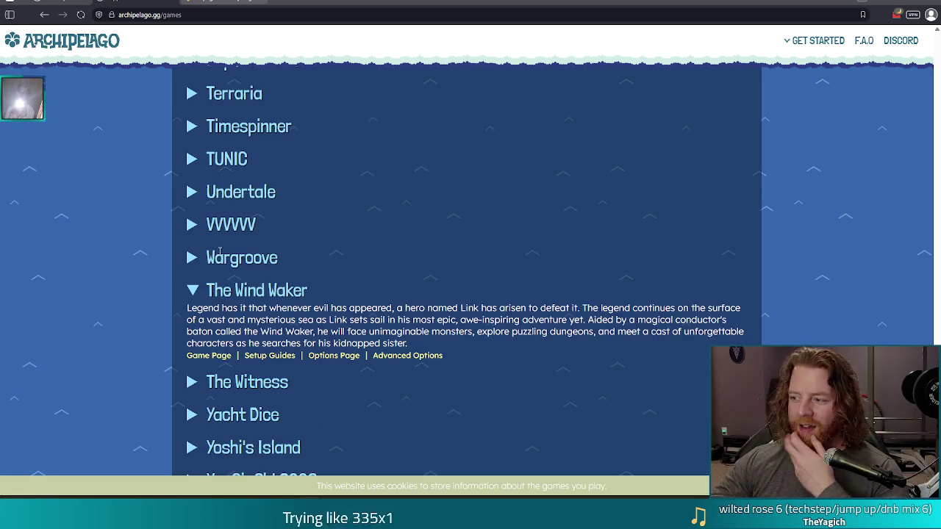
pyautogui.scroll(-1, 200, 273)
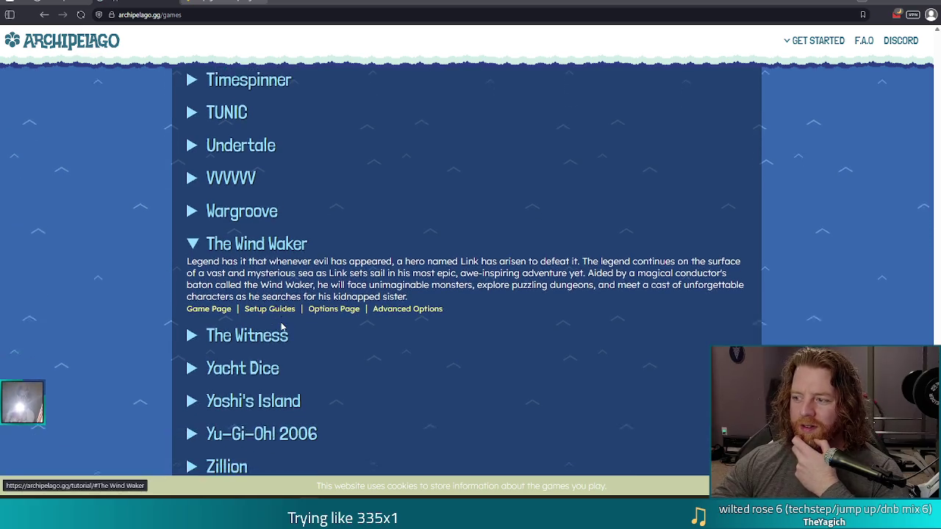
pyautogui.moveTo(188, 251); pyautogui.dragTo(426, 287)
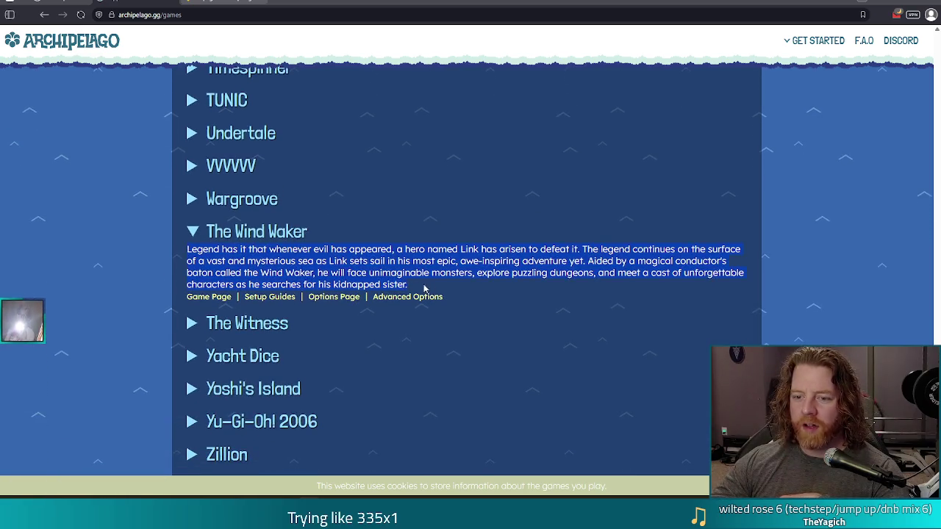
pyautogui.click(257, 254)
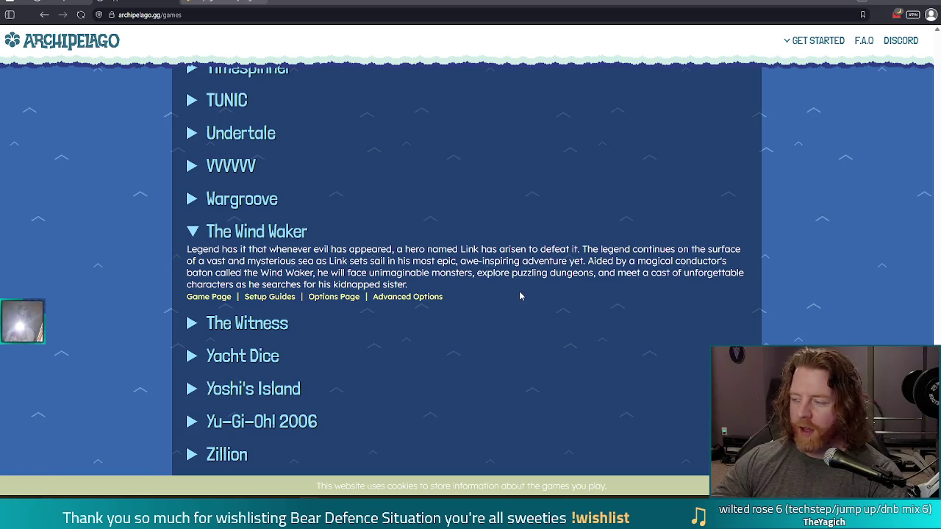
# Scroll back up and expand the Super Mario World entry
pyautogui.scroll(2, 449, 298)
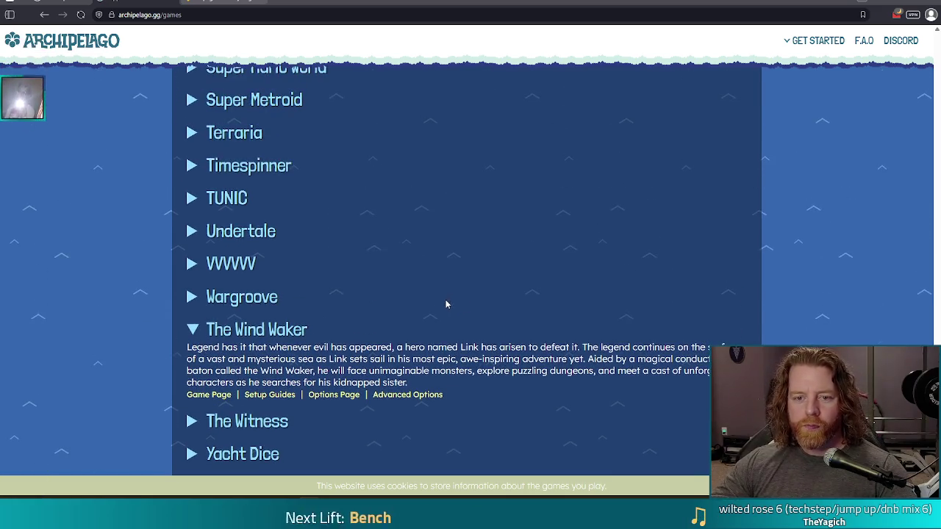
pyautogui.scroll(1, 463, 298)
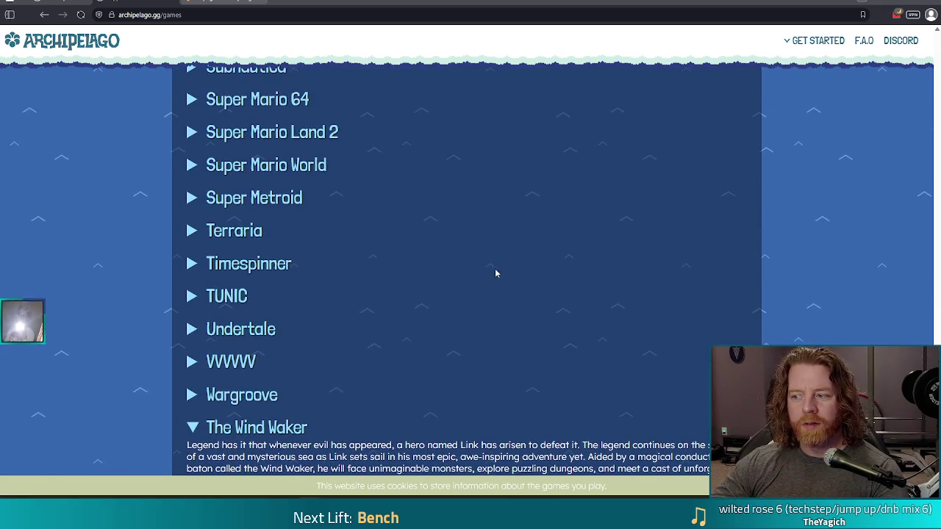
pyautogui.click(193, 165)
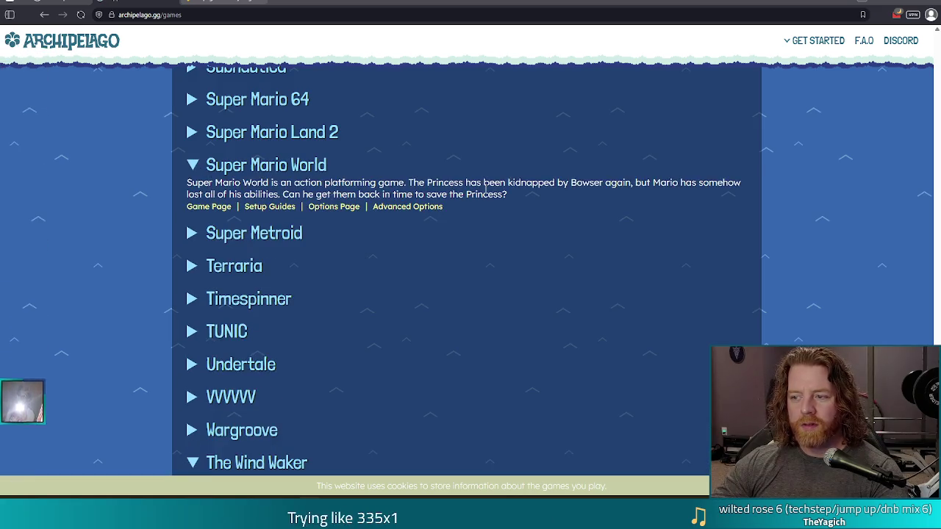
# Select the Super Mario World description text
pyautogui.moveTo(512, 195)
pyautogui.mouseDown()
pyautogui.moveTo(384, 195)
pyautogui.moveTo(220, 167)
pyautogui.moveTo(183, 186)
pyautogui.mouseUp()
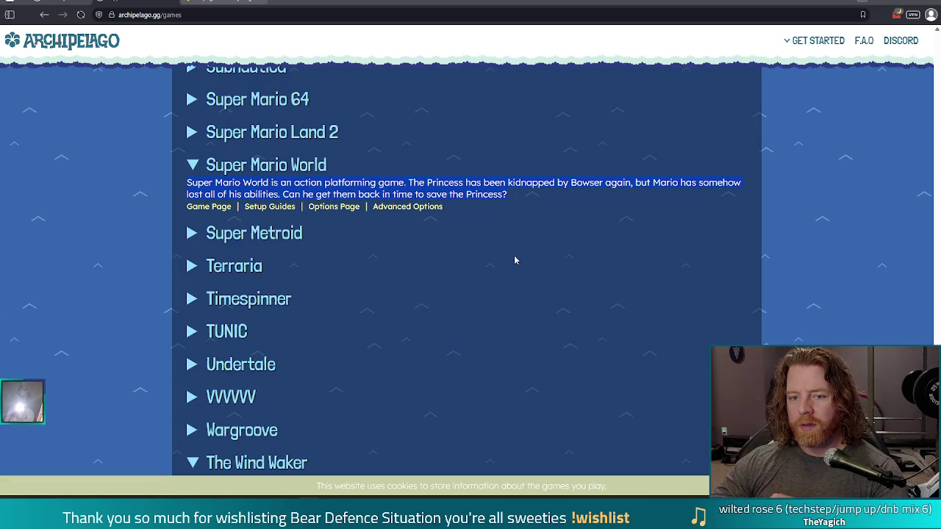
pyautogui.scroll(-1, 489, 270)
pyautogui.scroll(-2, 343, 306)
pyautogui.scroll(7, 345, 307)
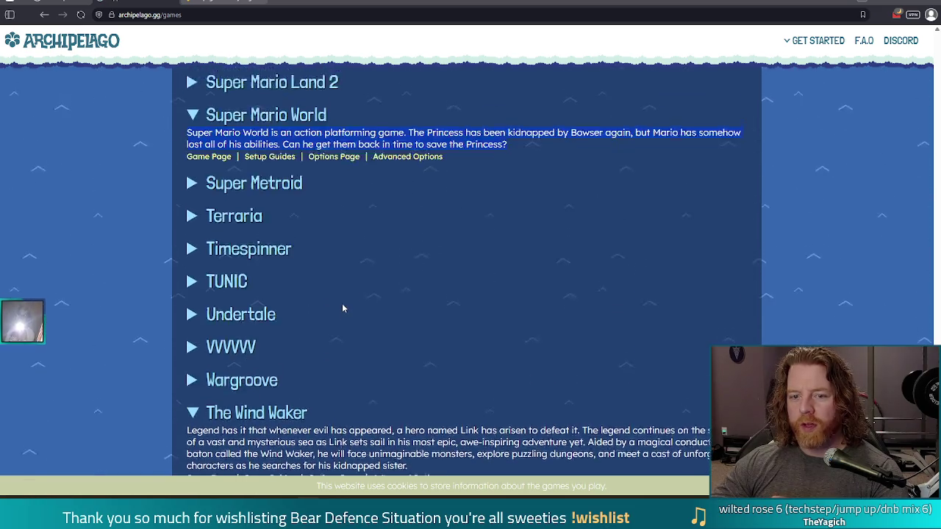
pyautogui.scroll(10, 348, 309)
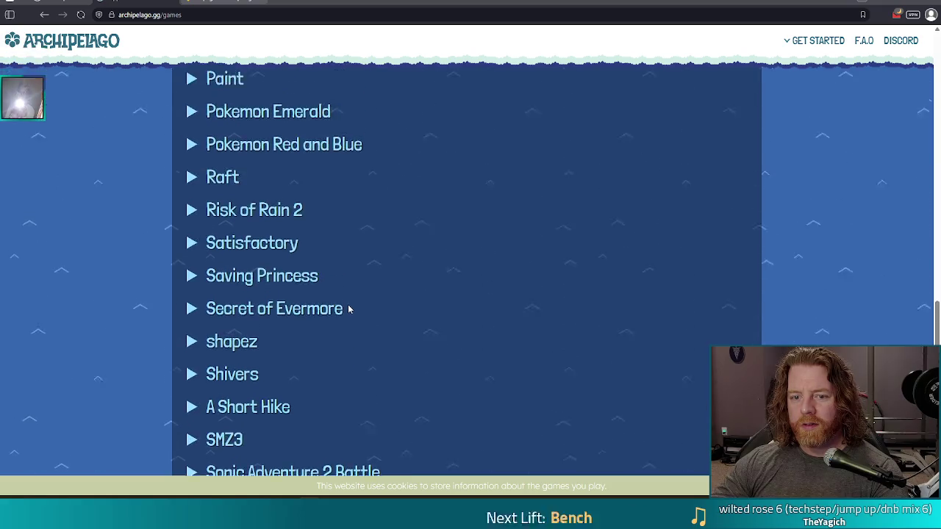
# Expand the VVVVV entry to show its description and links, then minimize the browser
pyautogui.scroll(-12, 353, 309)
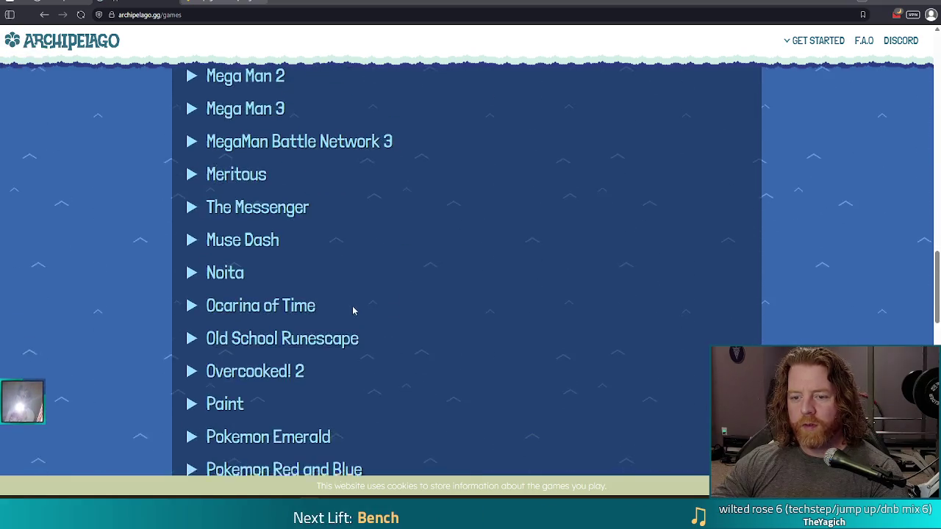
pyautogui.scroll(-5, 360, 317)
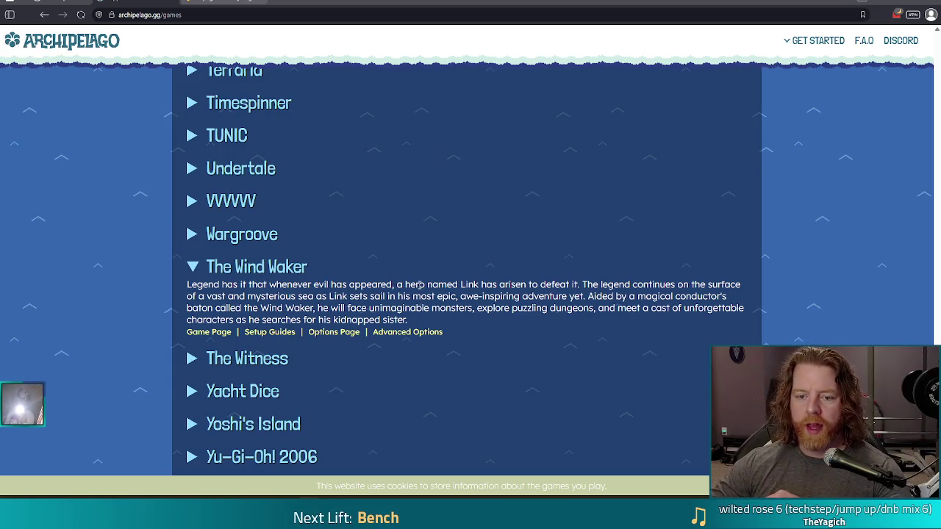
pyautogui.scroll(-1, 579, 324)
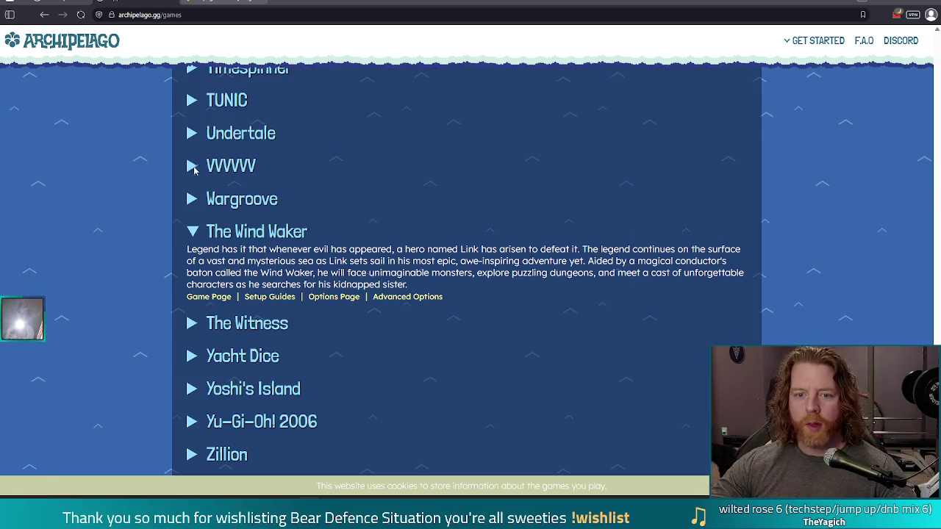
pyautogui.click(194, 166)
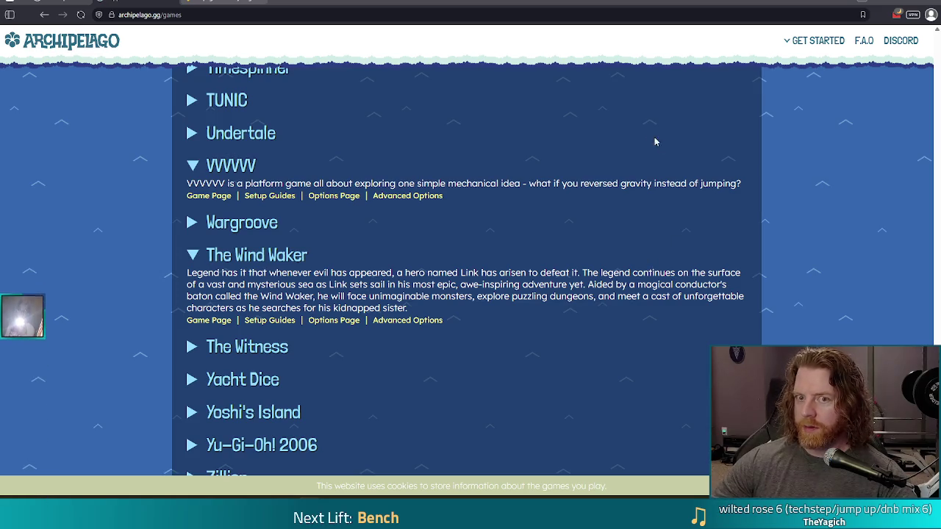
pyautogui.click(879, 3)
# Place the cursor at line 60 of card.gd in the script editor
pyautogui.click(413, 211)
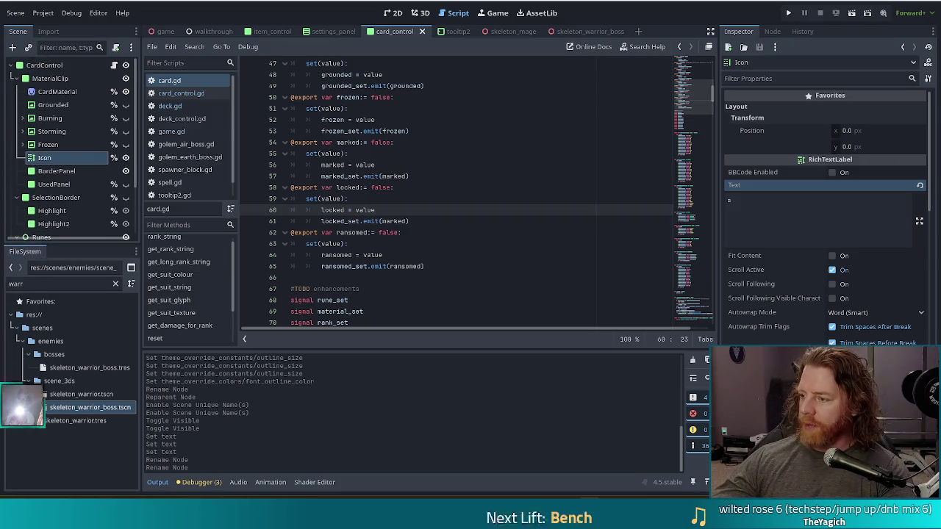
# Switch from Godot to the YouTube music video in the browser
pyautogui.hotkey('alt', 'Tab')
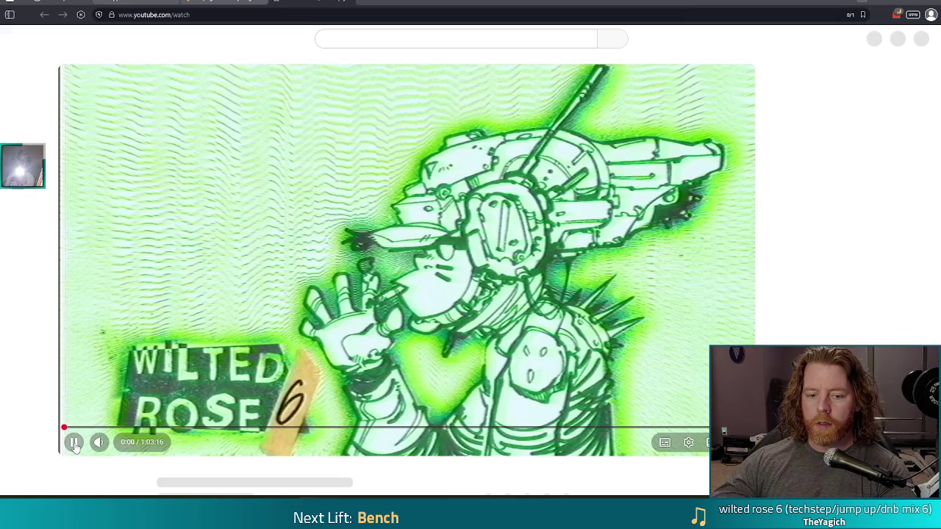
# Pause the wilted rose 6 mix and expand its description to show the tracklist
pyautogui.click(71, 442)
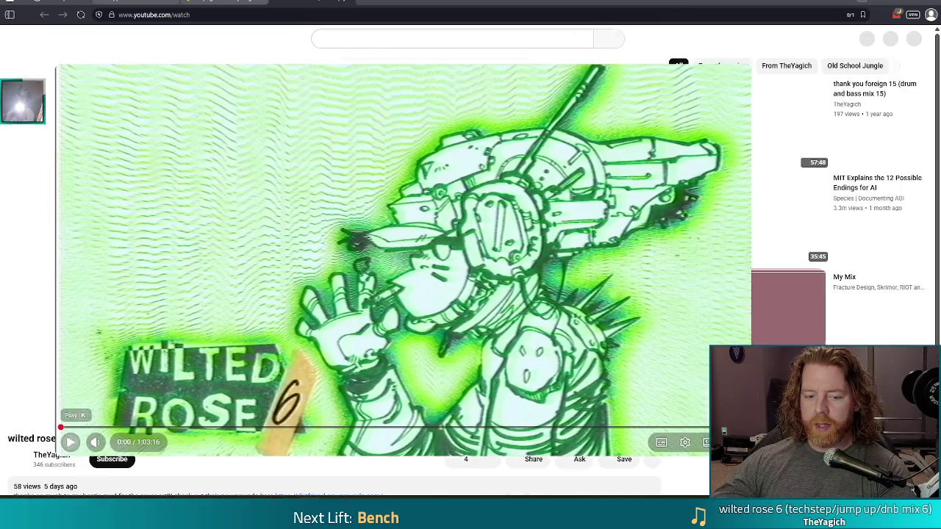
pyautogui.scroll(-3, 166, 368)
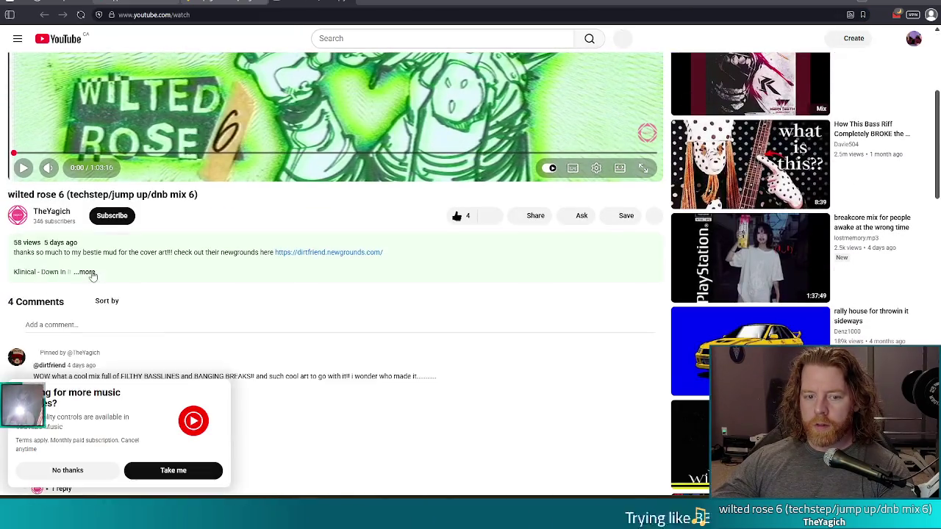
pyautogui.click(88, 273)
pyautogui.click(76, 469)
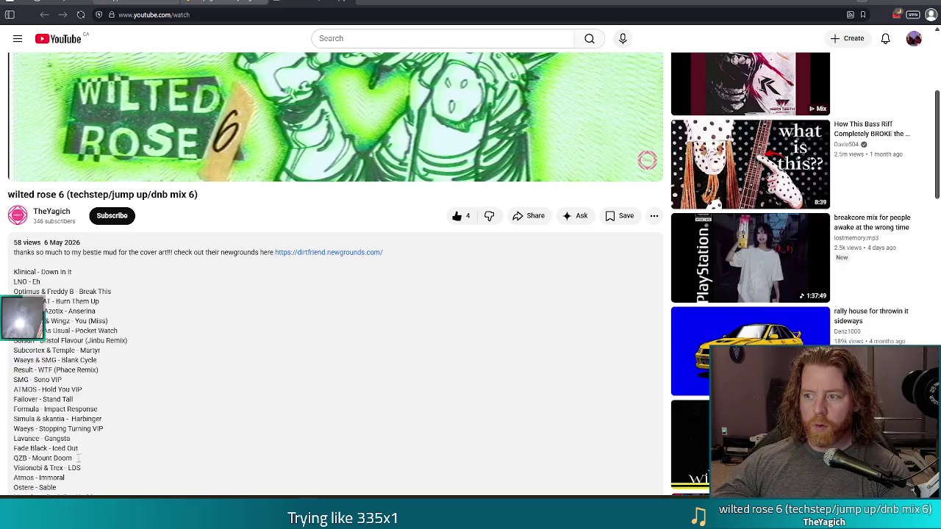
pyautogui.scroll(-2, 266, 336)
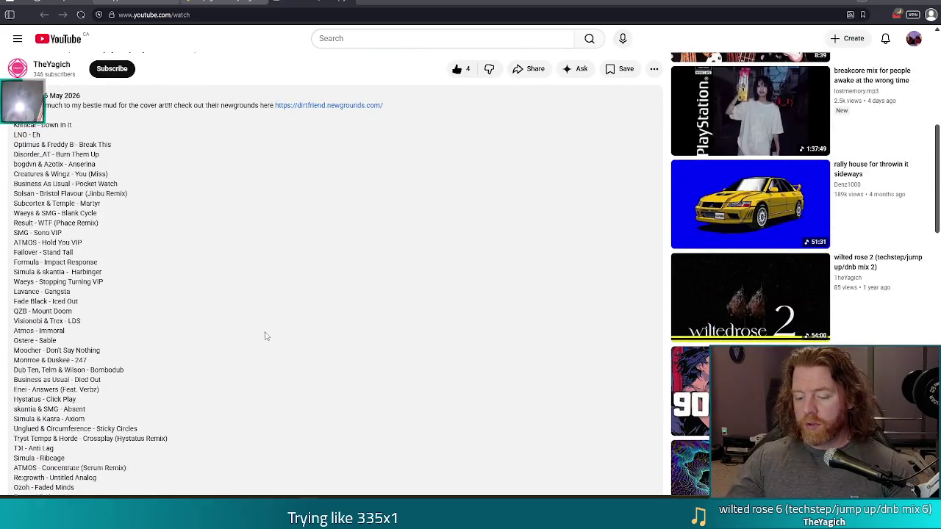
# Search the tracklist for 'rom sha', then switch to the Archipelago games tab
pyautogui.hotkey('ctrl', 'f')
pyautogui.write('rom')
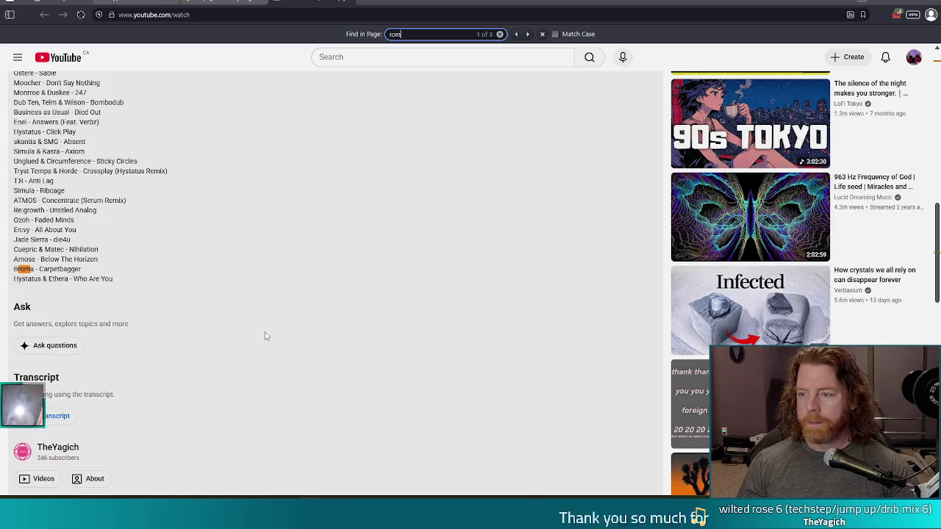
pyautogui.write(' sha')
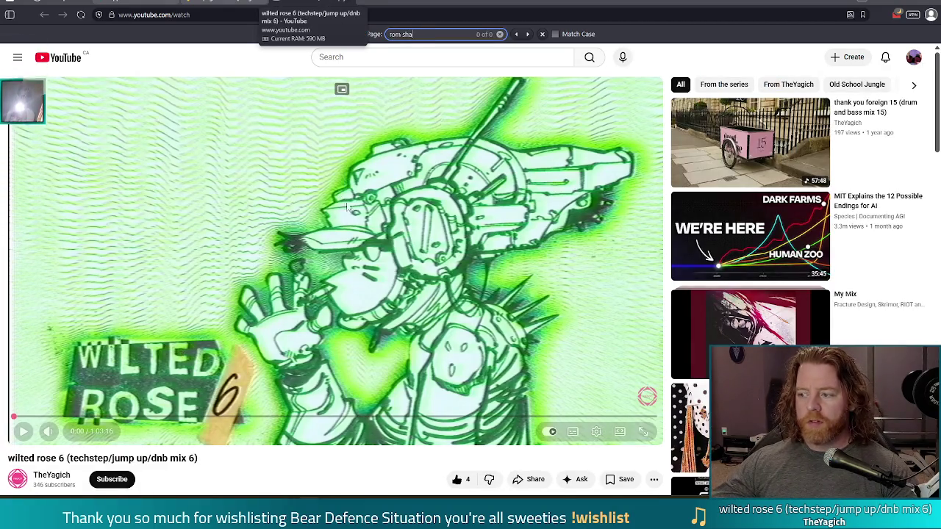
pyautogui.scroll(-10, 354, 180)
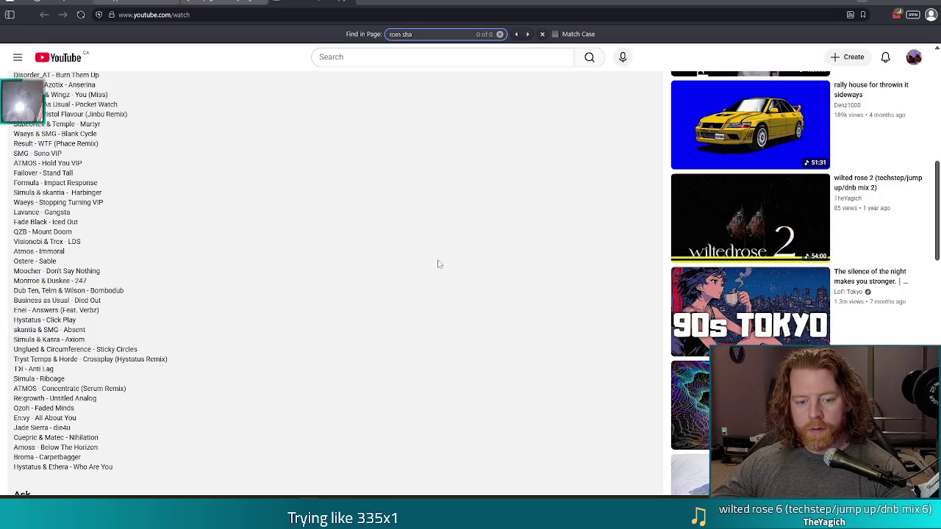
pyautogui.click(350, 2)
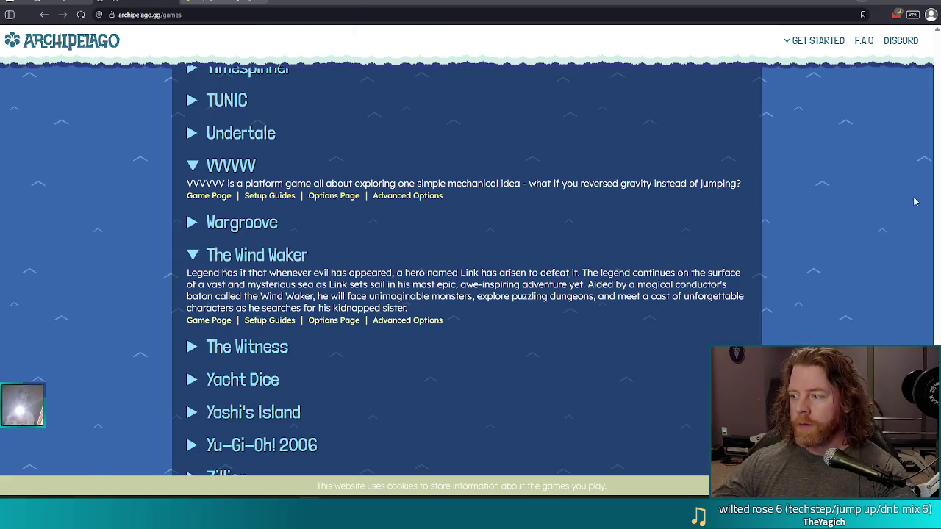
# Return to the Godot editor showing the card.gd script
pyautogui.hotkey('alt', 'Tab')
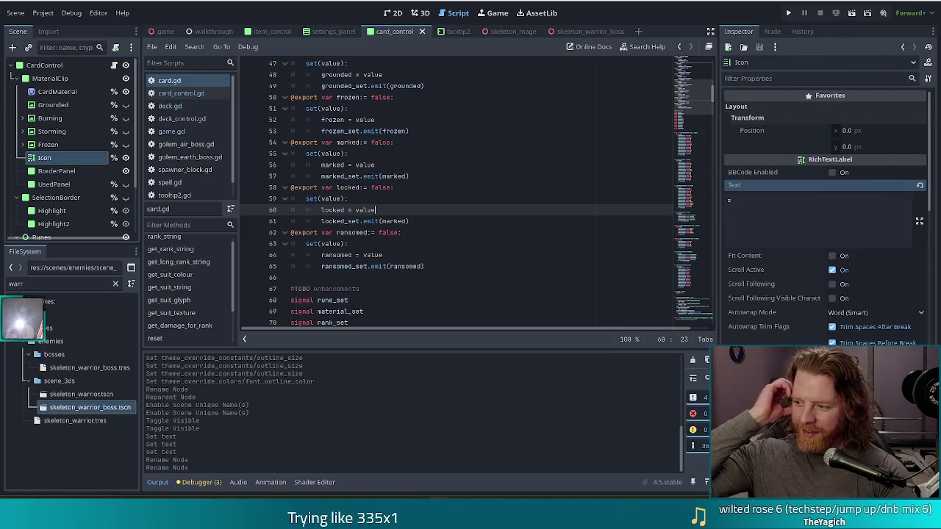
# Scroll card.gd to the rune_set–ransomed_set signal declarations and place the caret on empty line 81
pyautogui.click(416, 243)
pyautogui.scroll(-5, 415, 239)
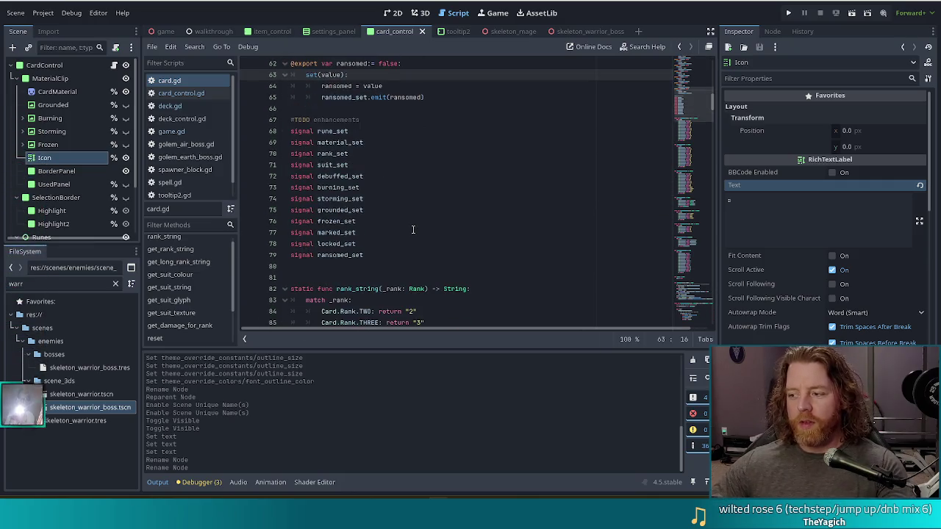
pyautogui.click(353, 277)
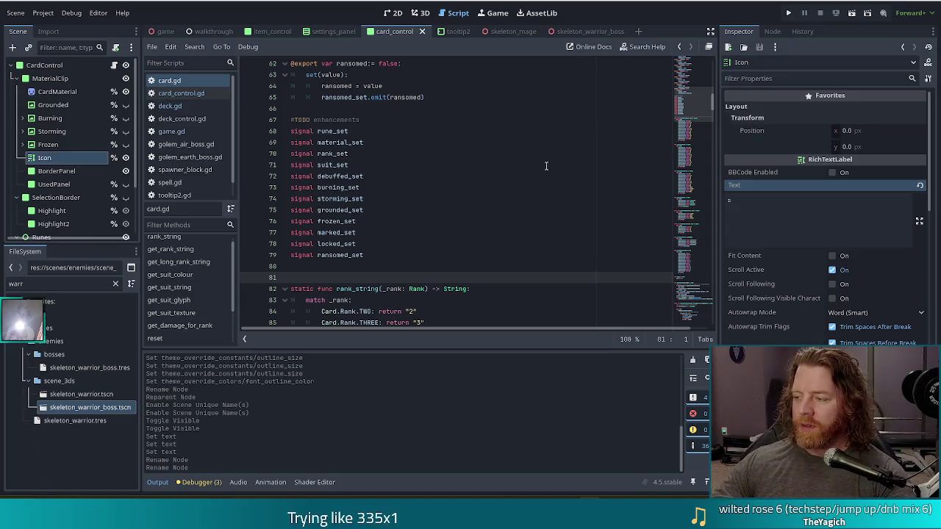
pyautogui.click(390, 254)
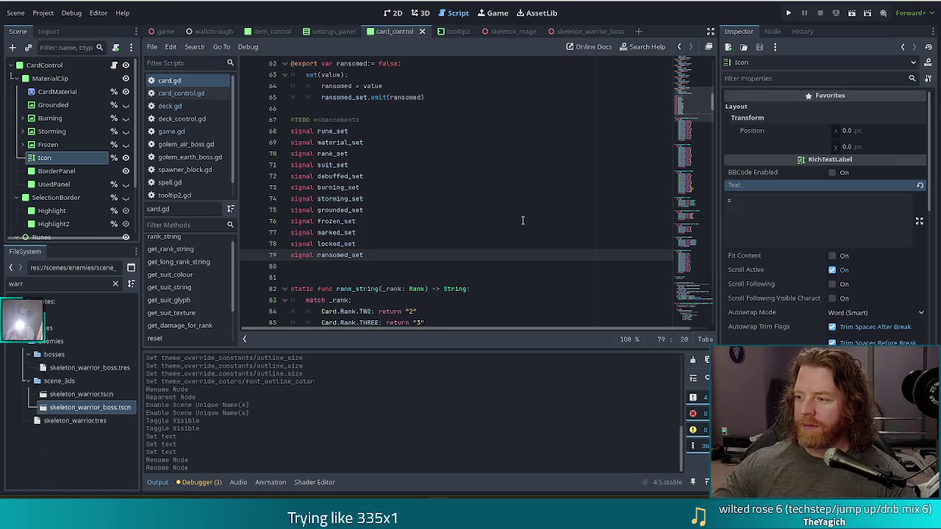
pyautogui.doubleClick(388, 255)
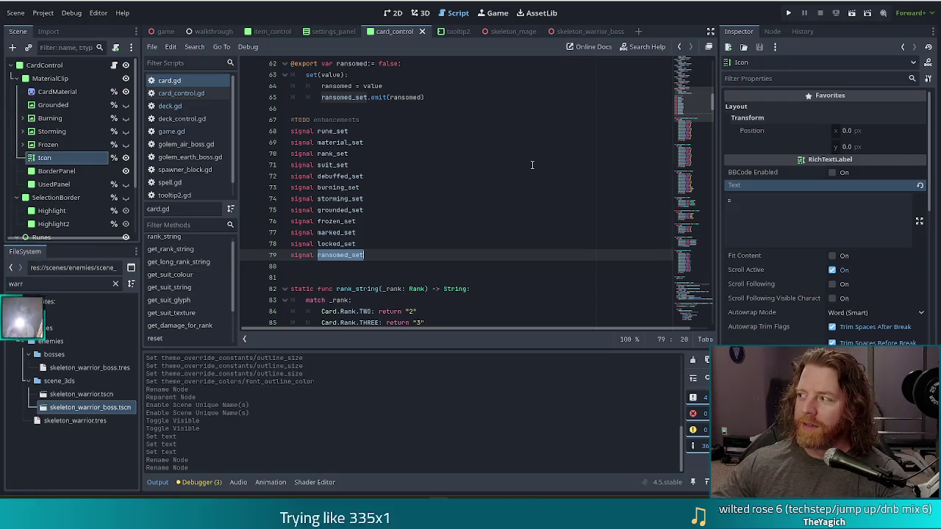
# Put the caret at the end of grounded_set, then run the project to launch the game
pyautogui.click(452, 211)
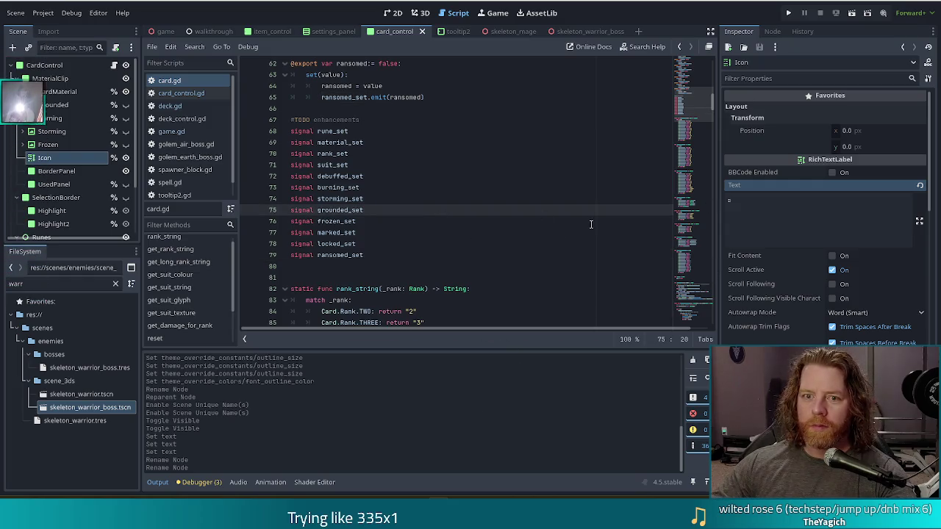
pyautogui.click(788, 13)
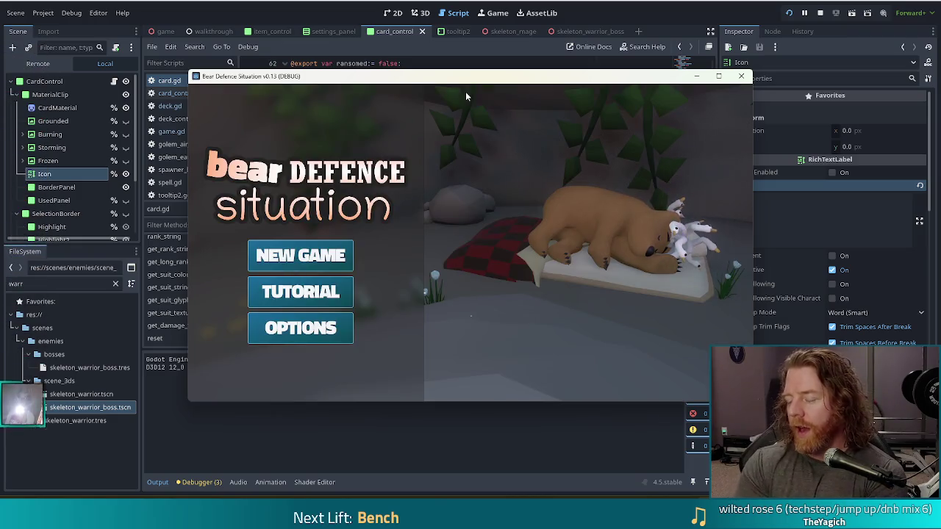
# Start a new game and enter add_wish the_road in the in-game console
pyautogui.click(309, 263)
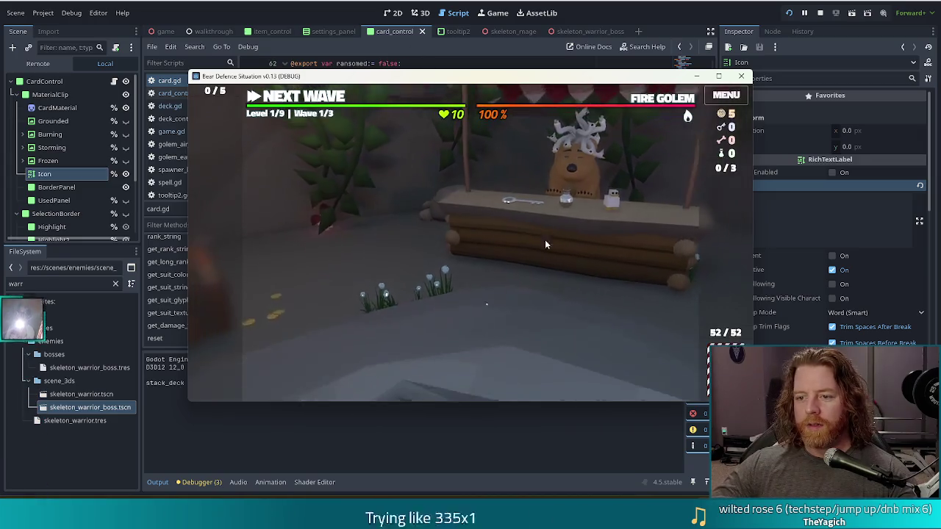
pyautogui.press('`')
pyautogui.write('add_wish the_road')
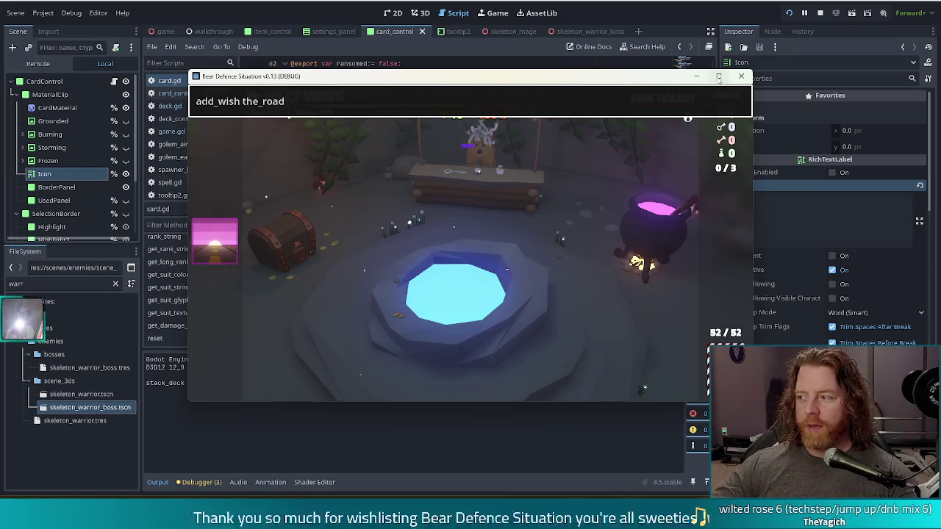
pyautogui.moveTo(230, 254)
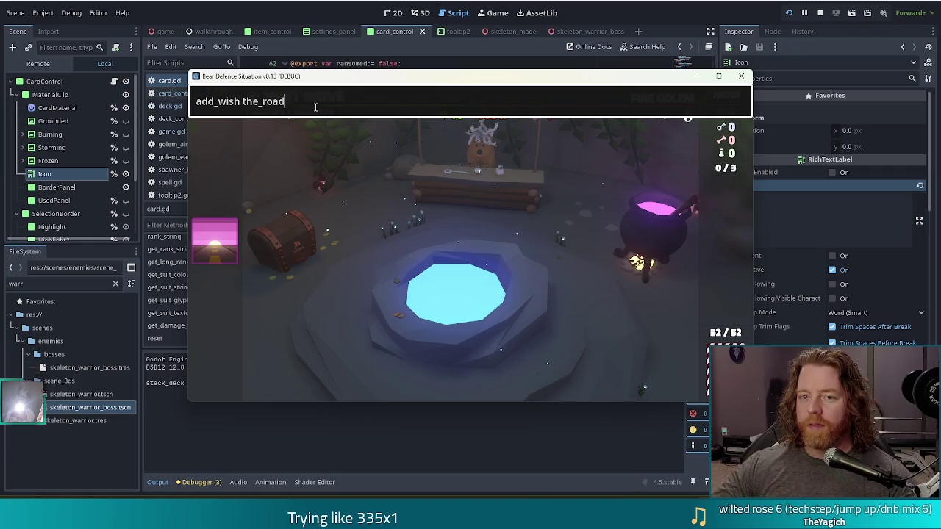
# Change the console command to add_wish madeleines_patience and submit it
pyautogui.doubleClick(279, 102)
pyautogui.write("madeleine's")
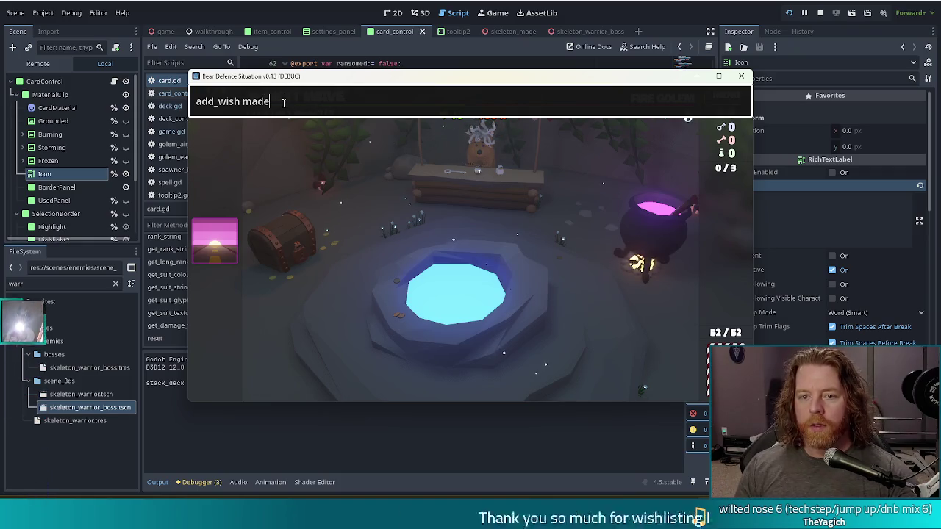
pyautogui.press('BackSpace')
pyautogui.press('BackSpace')
pyautogui.press('BackSpace')
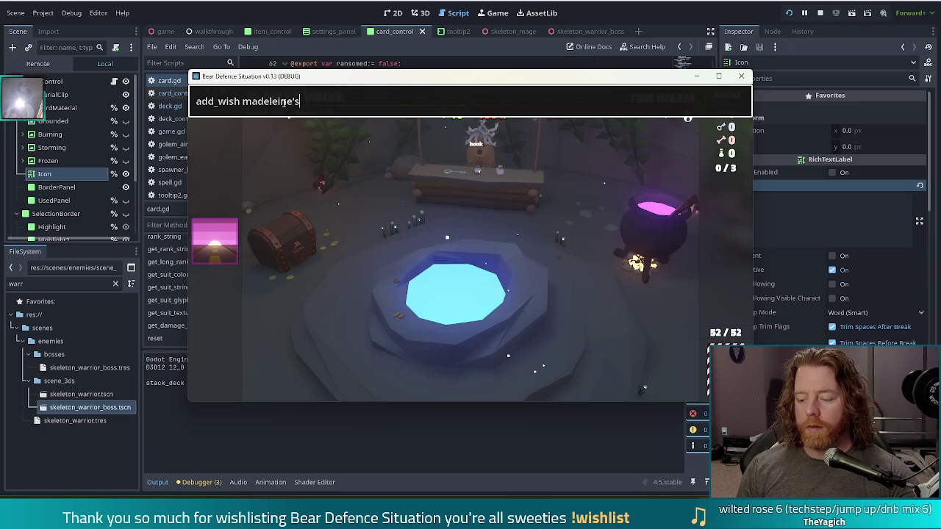
pyautogui.write('_patience')
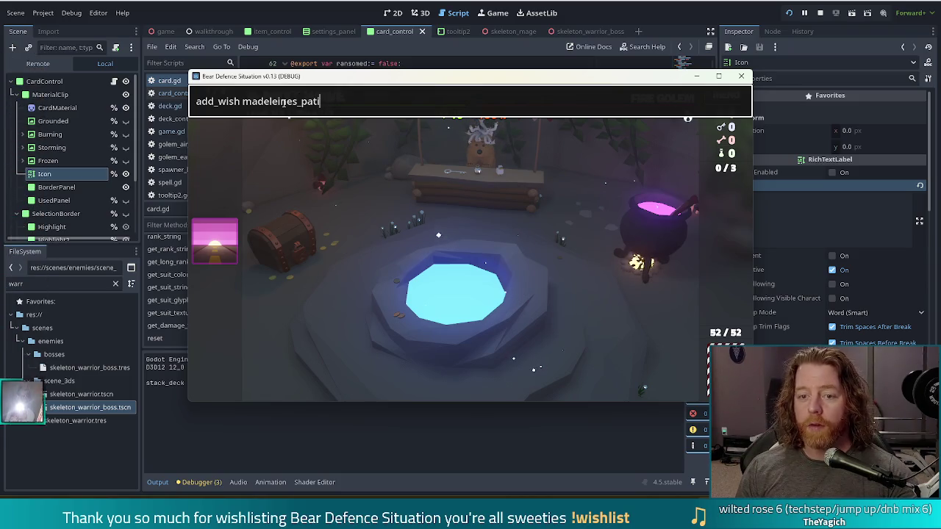
pyautogui.press('Return')
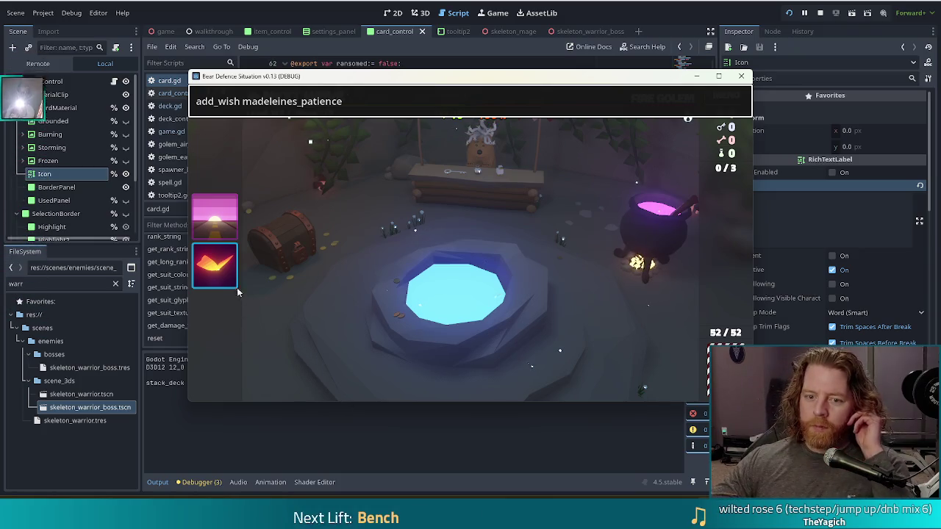
pyautogui.moveTo(237, 291)
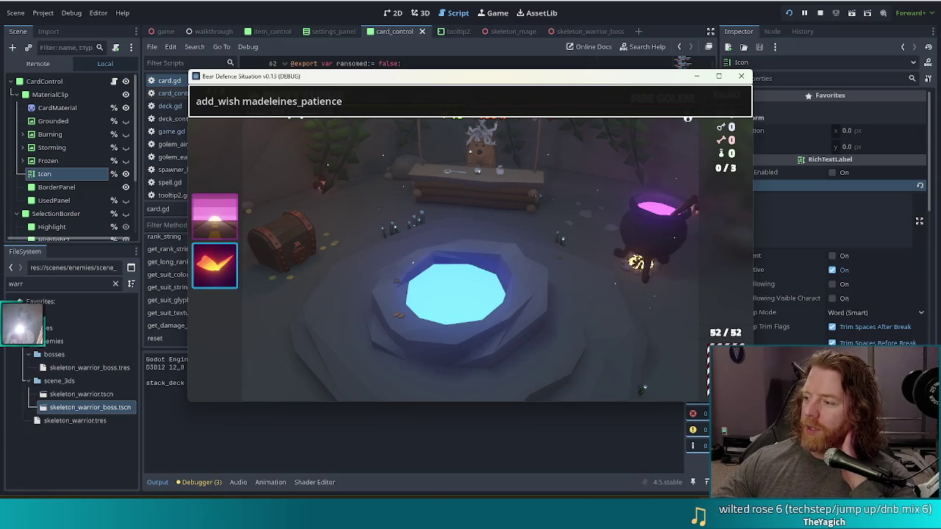
pyautogui.moveTo(231, 287)
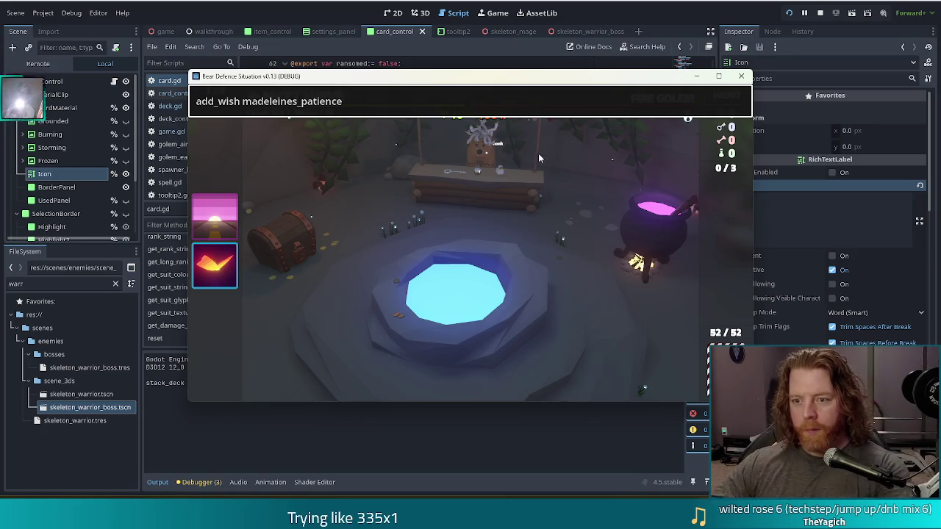
# Open the shop at the counter and throw away The Road wish
pyautogui.click(490, 205)
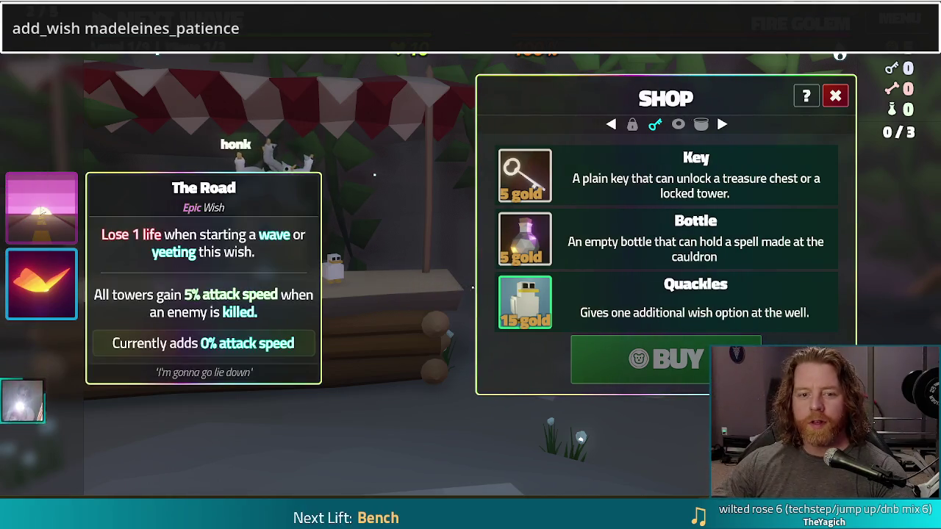
pyautogui.click(43, 211)
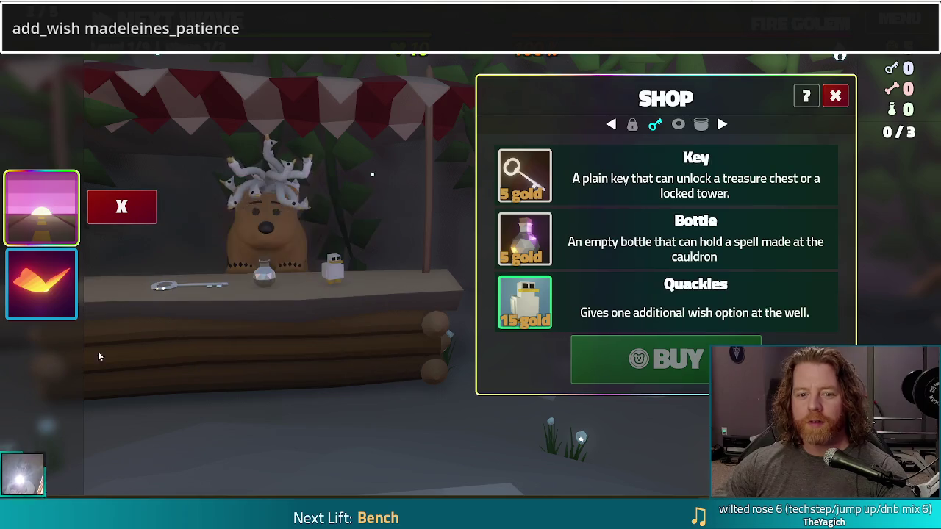
pyautogui.click(137, 214)
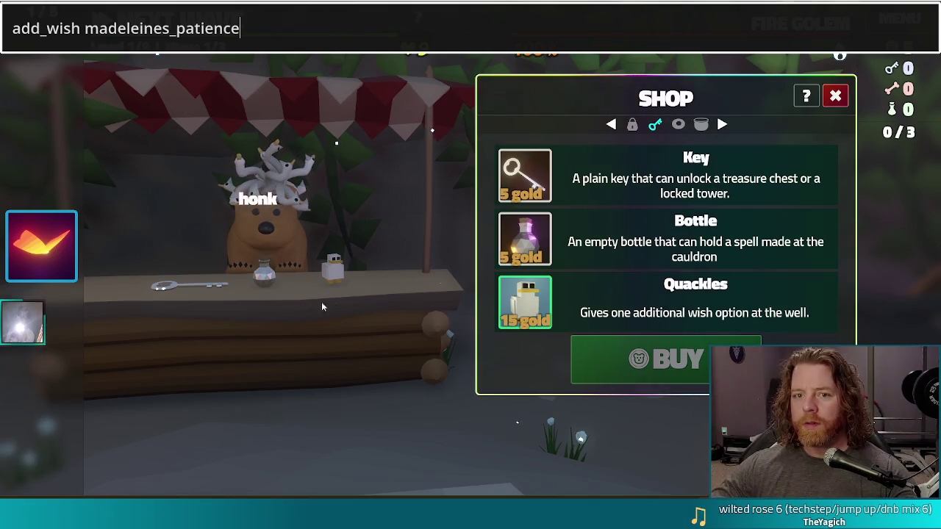
# Honk the geese twice, exit fullscreen with F11, and stop the game with F8
pyautogui.write('`')
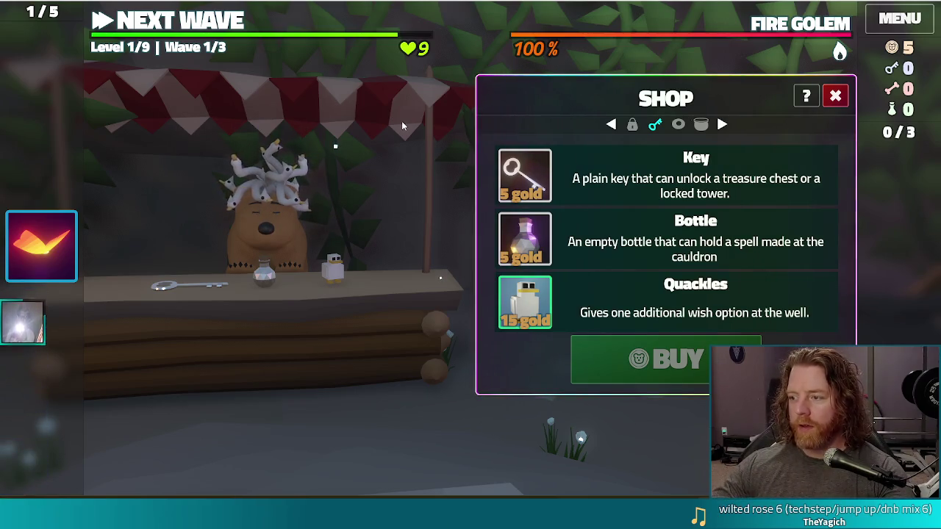
pyautogui.click(305, 163)
pyautogui.click(299, 170)
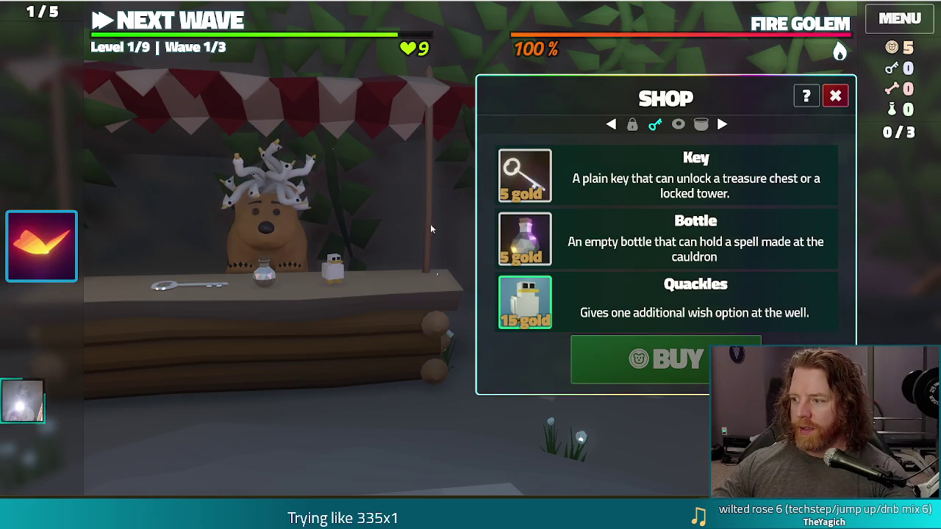
pyautogui.press('F11')
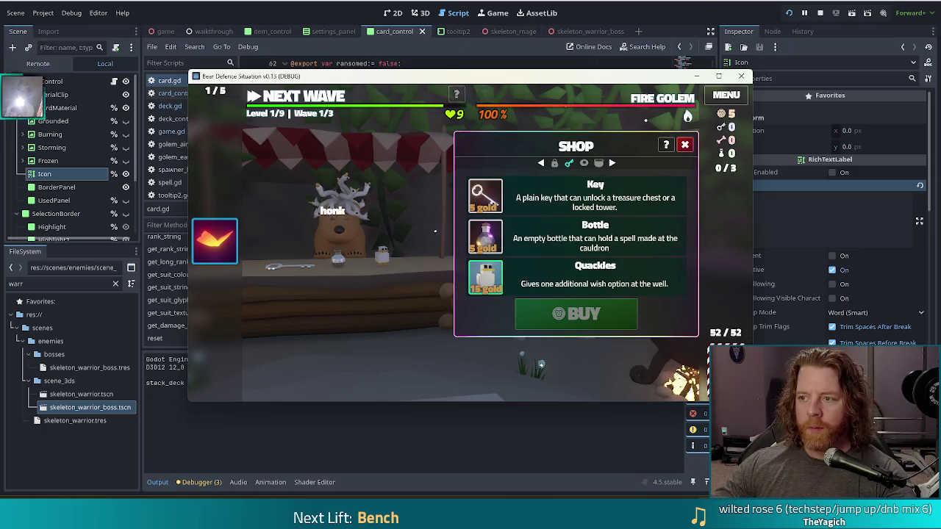
pyautogui.press('F8')
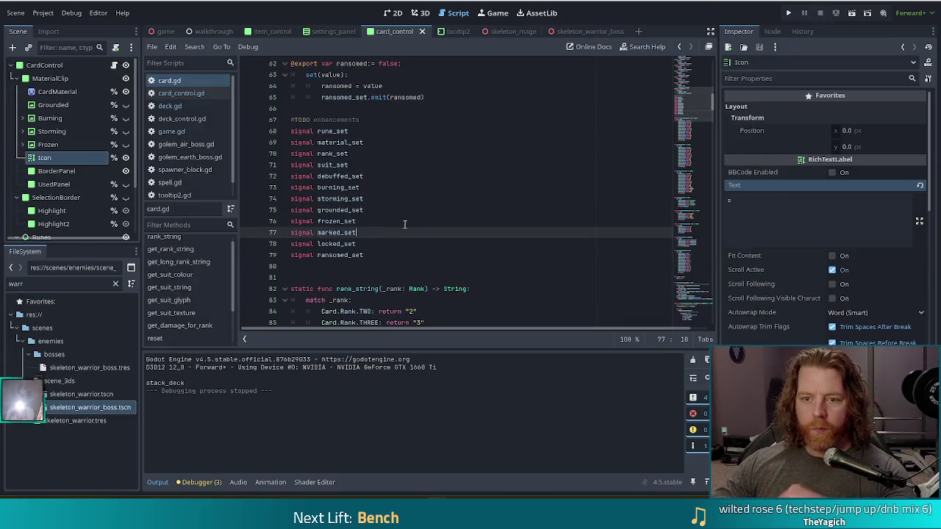
# Move to the end of the ransomed_set signal line, then switch to card_control.gd
pyautogui.press('Down')
pyautogui.press('Down')
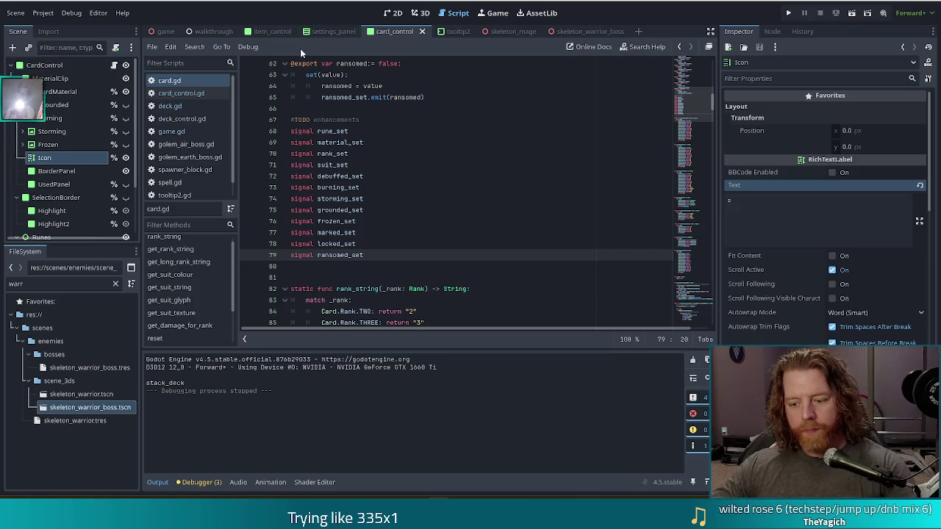
pyautogui.click(192, 93)
# In _ready, add marked_set.connect(_on_icon_set.bind(ICON_MARKED)) after the rune_set connection
pyautogui.click(507, 232)
pyautogui.click(162, 236)
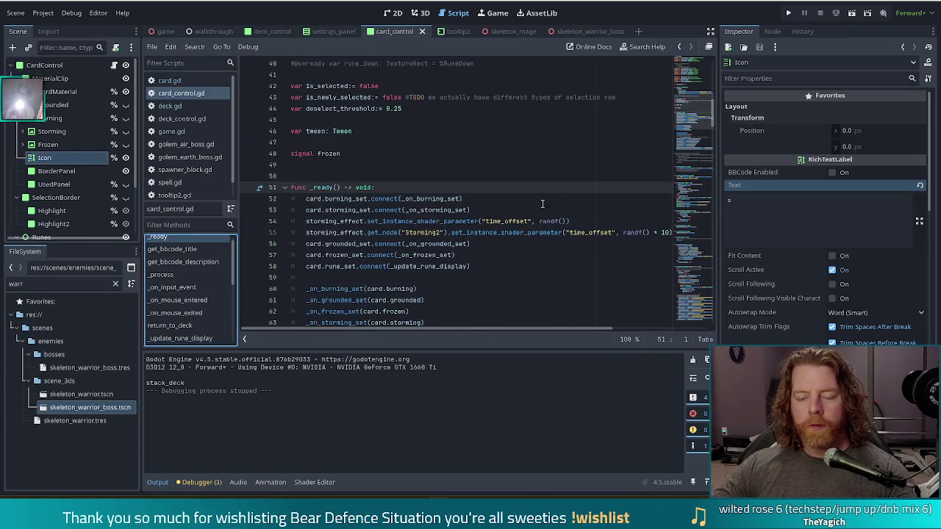
pyautogui.click(435, 211)
pyautogui.click(471, 269)
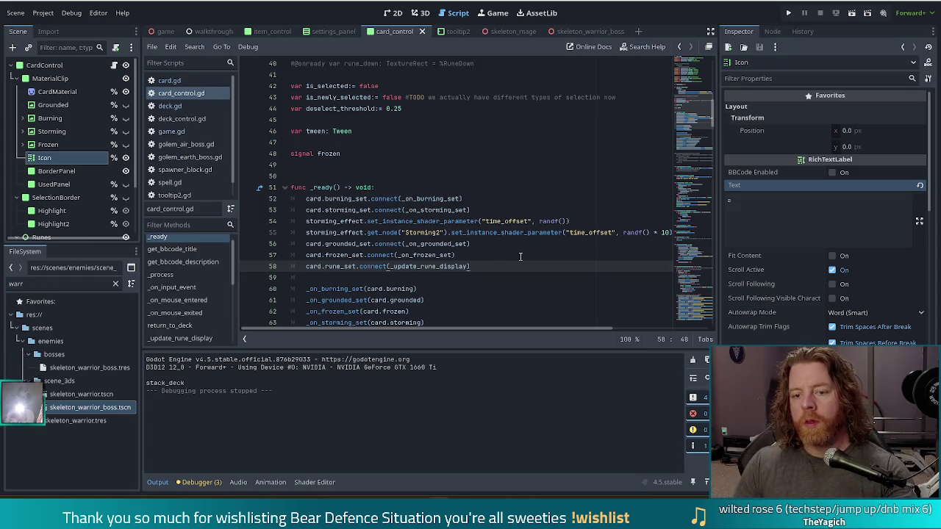
pyautogui.press('Return')
pyautogui.write('card.marked_set.')
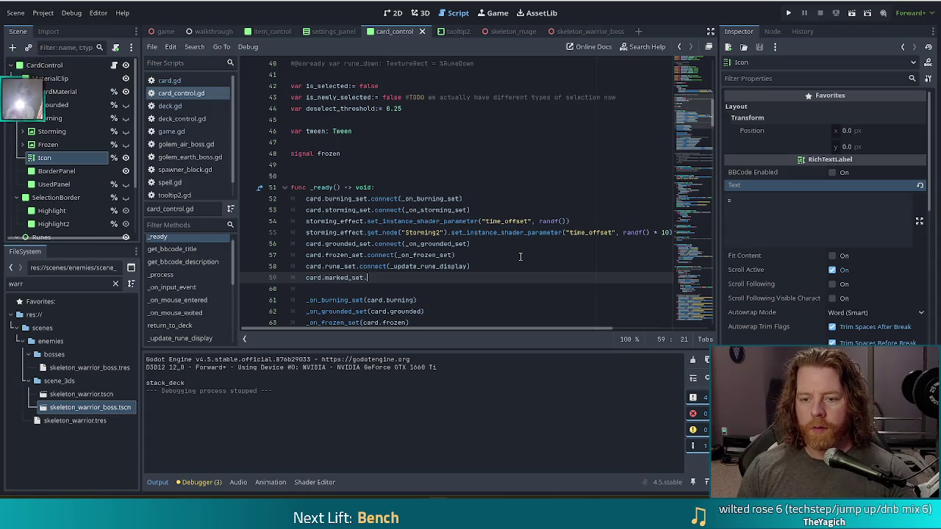
pyautogui.write('connect(_')
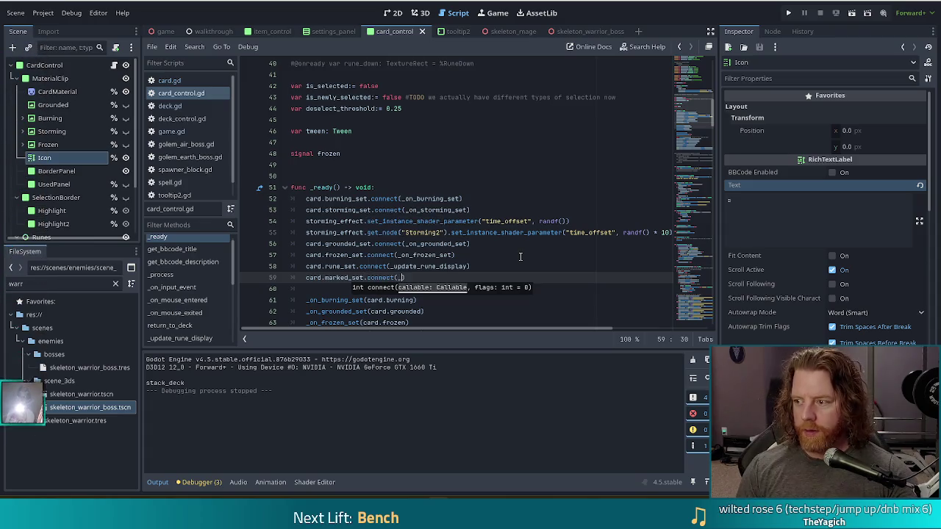
pyautogui.write('on_mar')
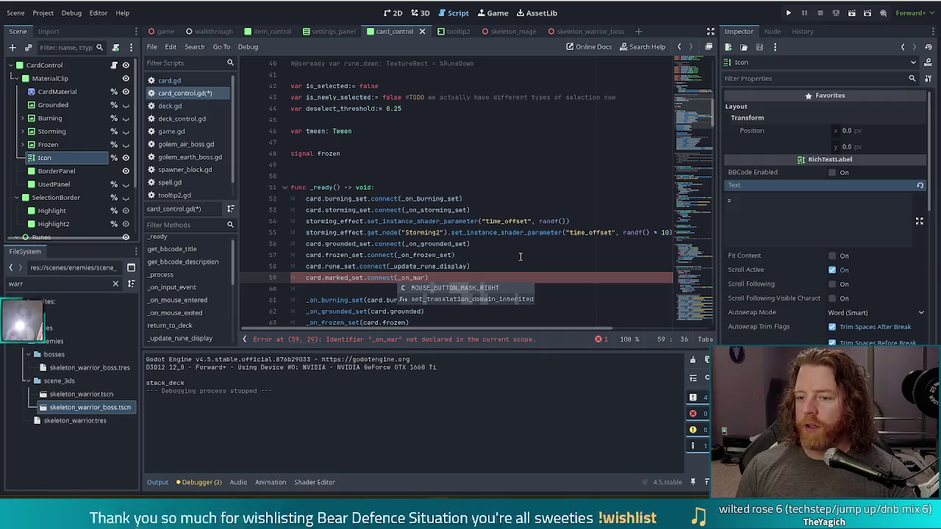
pyautogui.write('ked')
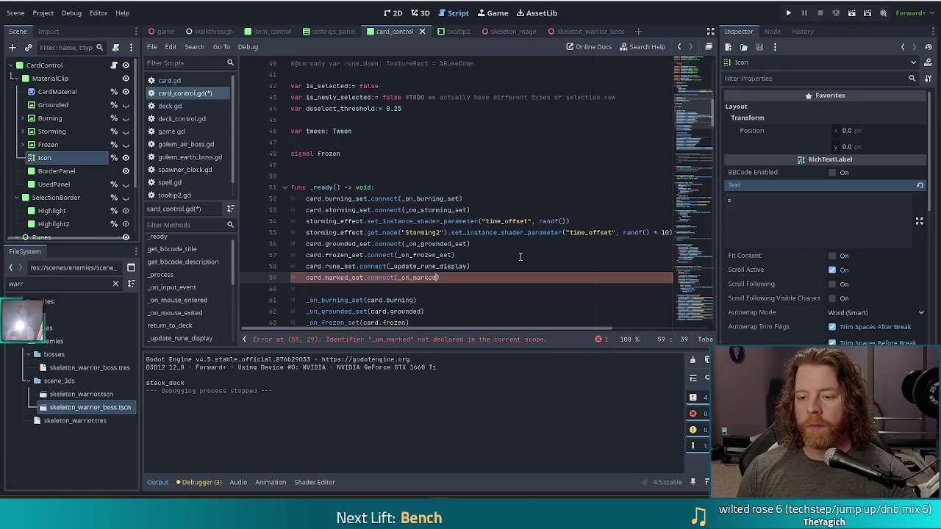
pyautogui.press('BackSpace')
pyautogui.press('BackSpace')
pyautogui.press('BackSpace')
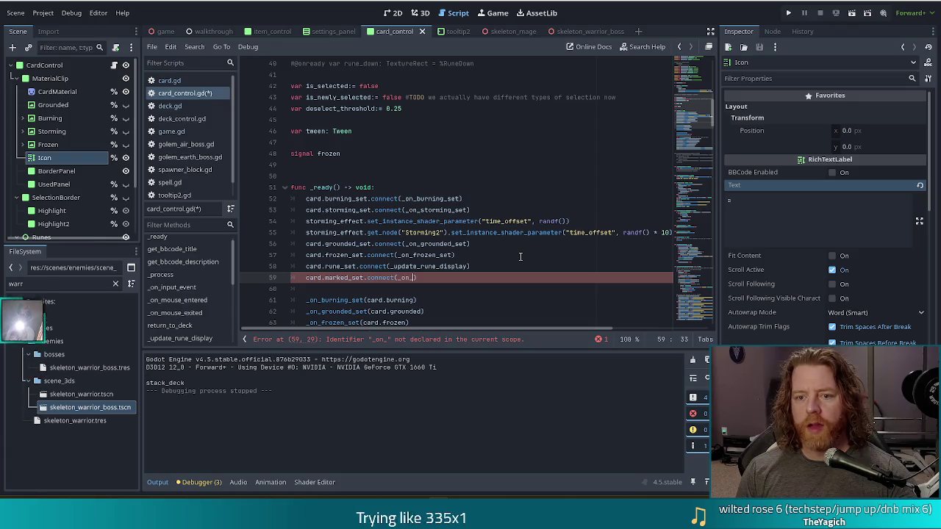
pyautogui.write('icon_set.')
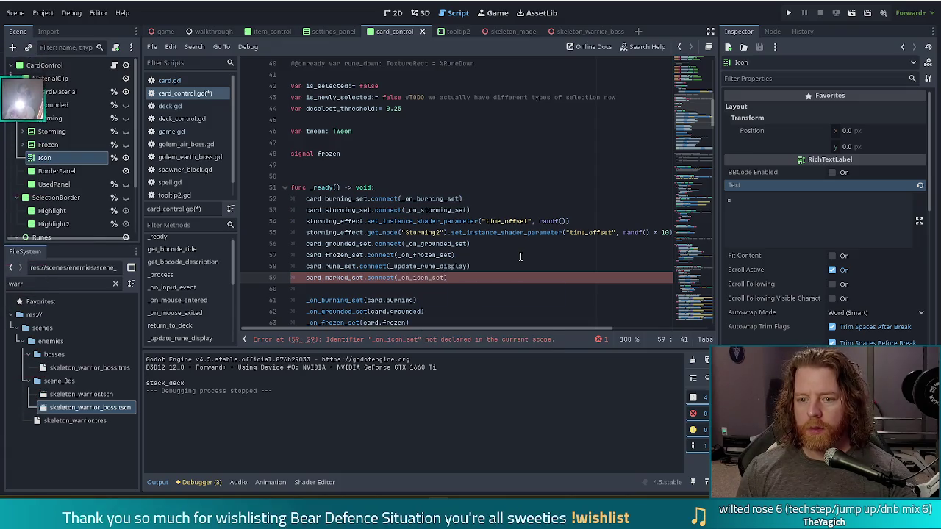
pyautogui.write('bo')
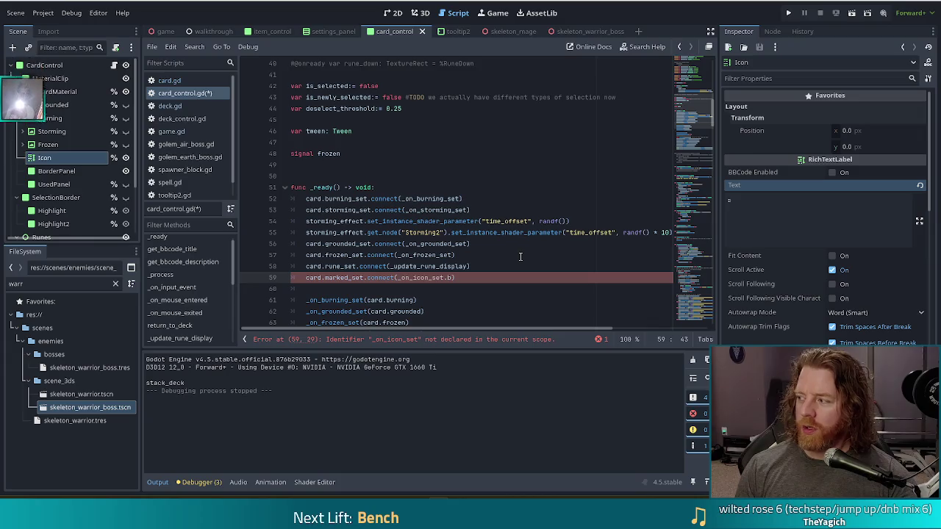
pyautogui.write('nd(')
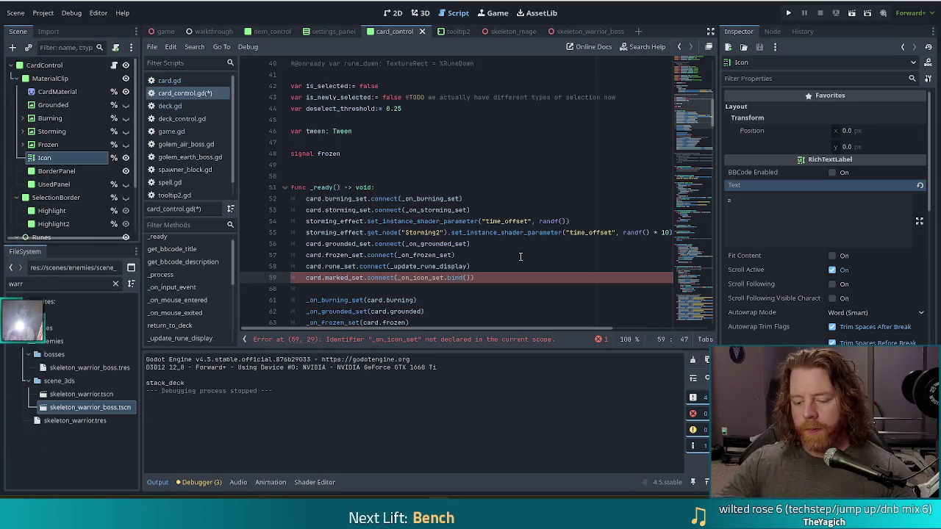
pyautogui.write('ICON_MARKED')
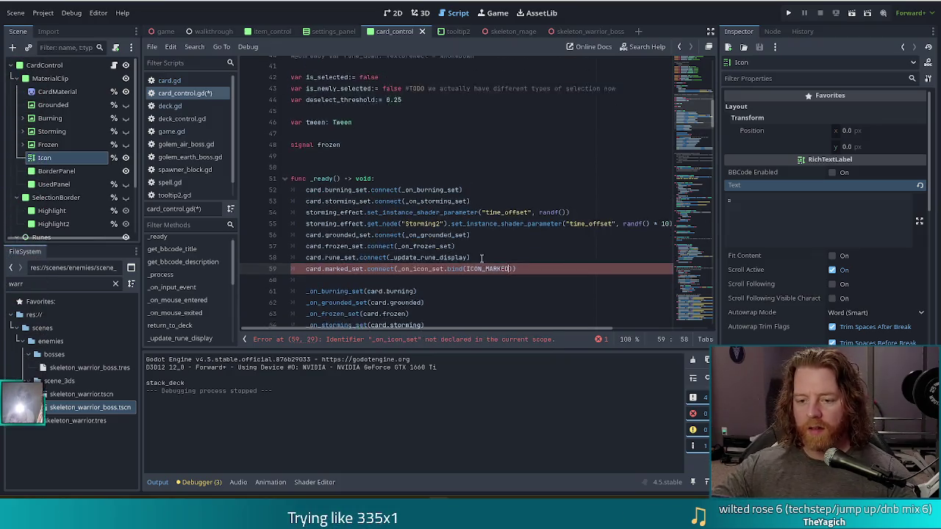
# Duplicate that connection twice, renaming copies to locked_set and ransomed_set, and save the script
pyautogui.moveTo(533, 277); pyautogui.dragTo(538, 265)
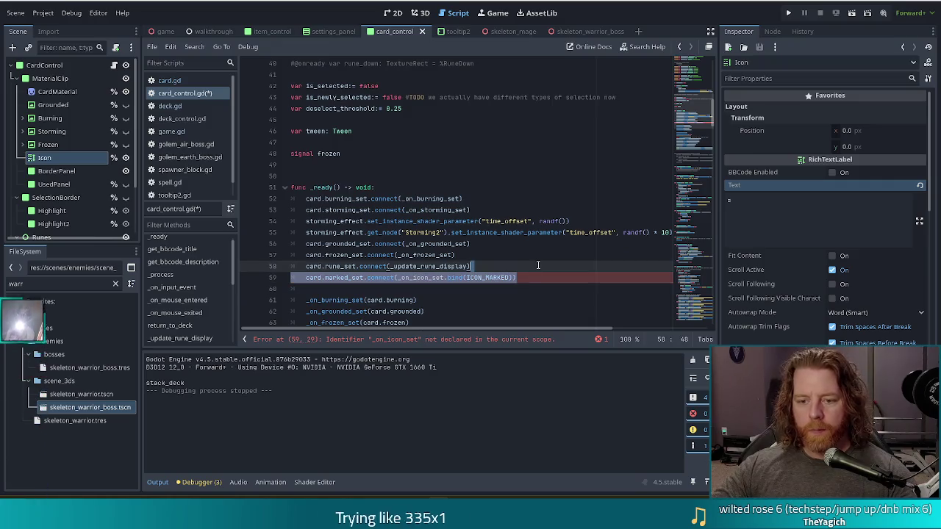
pyautogui.hotkey('ctrl', 'c')
pyautogui.hotkey('ctrl', 'v')
pyautogui.hotkey('ctrl', 'v')
pyautogui.hotkey('ctrl', 'v')
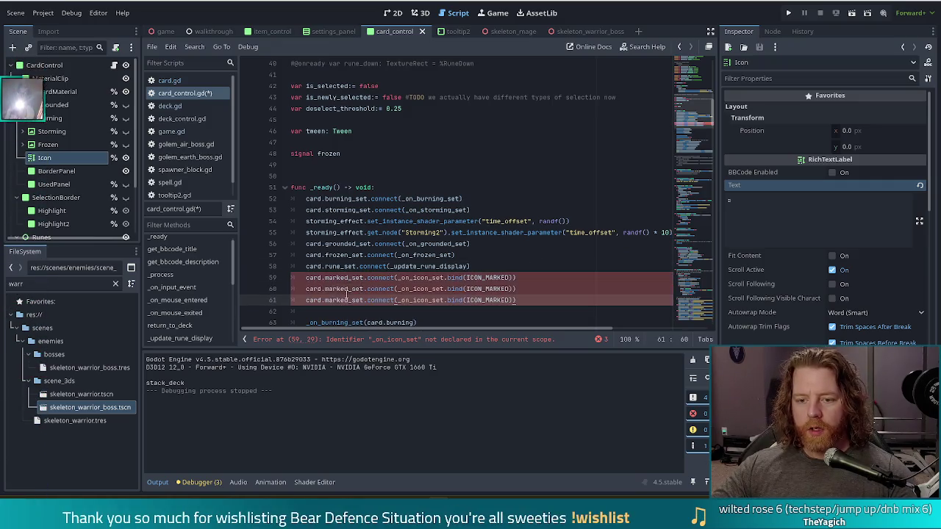
pyautogui.click(351, 288)
pyautogui.hotkey('ctrl', 'BackSpace')
pyautogui.write('locked')
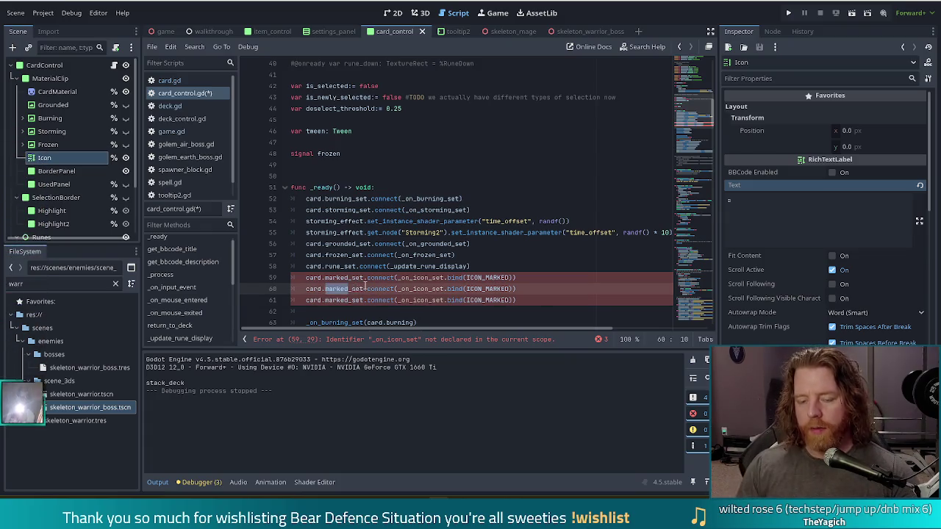
pyautogui.press('Escape')
pyautogui.press('Down')
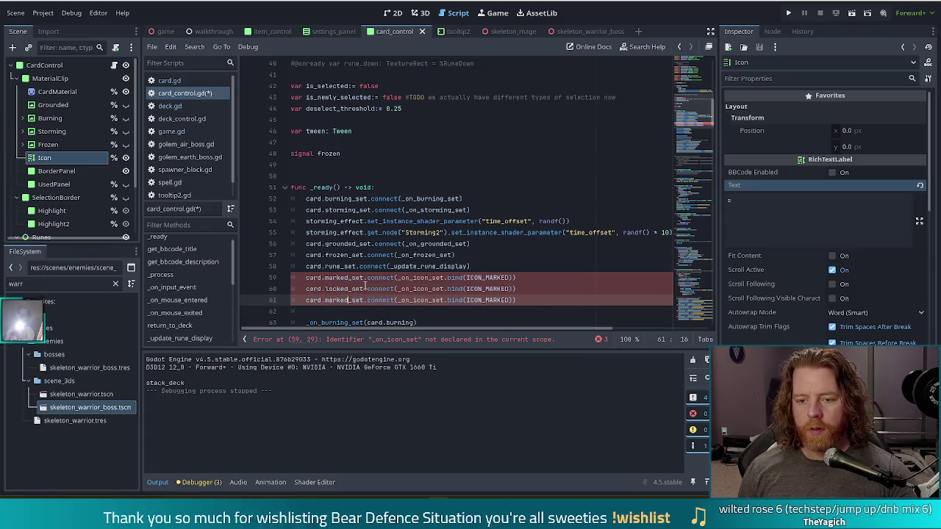
pyautogui.hotkey('ctrl', 'BackSpace')
pyautogui.write('ransomed')
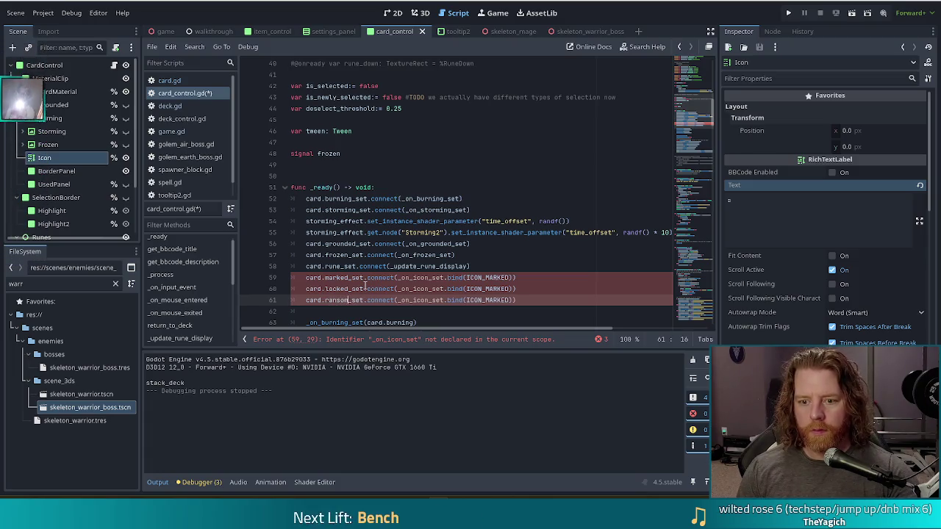
pyautogui.hotkey('ctrl', 's')
pyautogui.scroll(13, 422, 160)
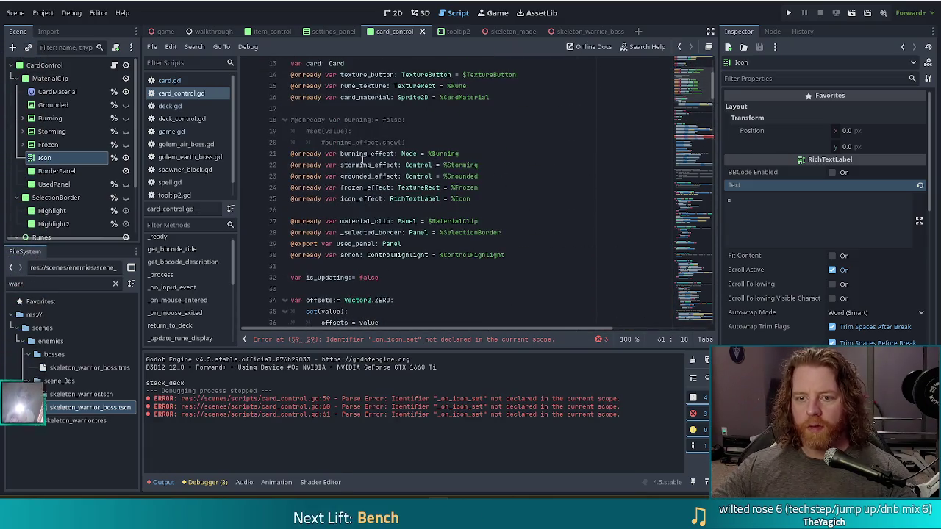
# Rename the line 11 constant ICON_SPENSIVE to ICON_RANSOMED
pyautogui.click(363, 176)
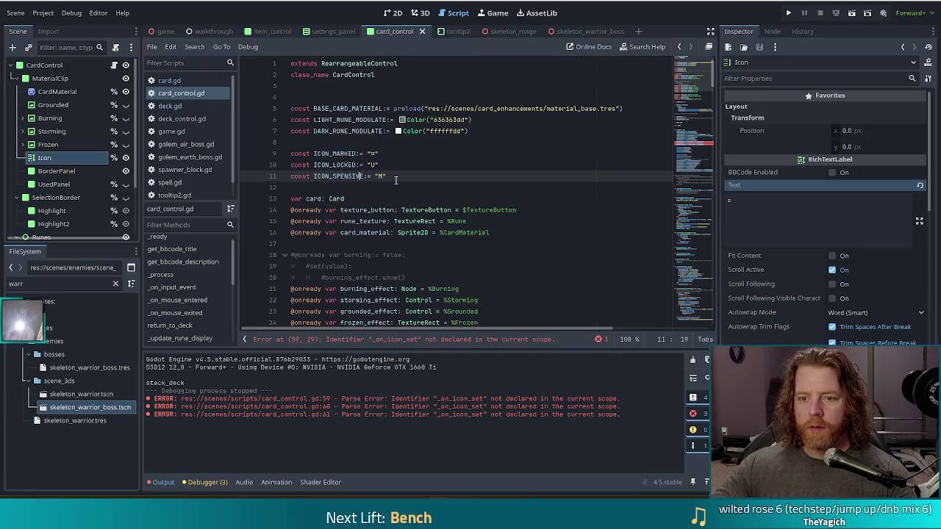
pyautogui.press('BackSpace')
pyautogui.press('BackSpace')
pyautogui.press('BackSpace')
pyautogui.press('BackSpace')
pyautogui.press('BackSpace')
pyautogui.press('BackSpace')
pyautogui.write('RAN')
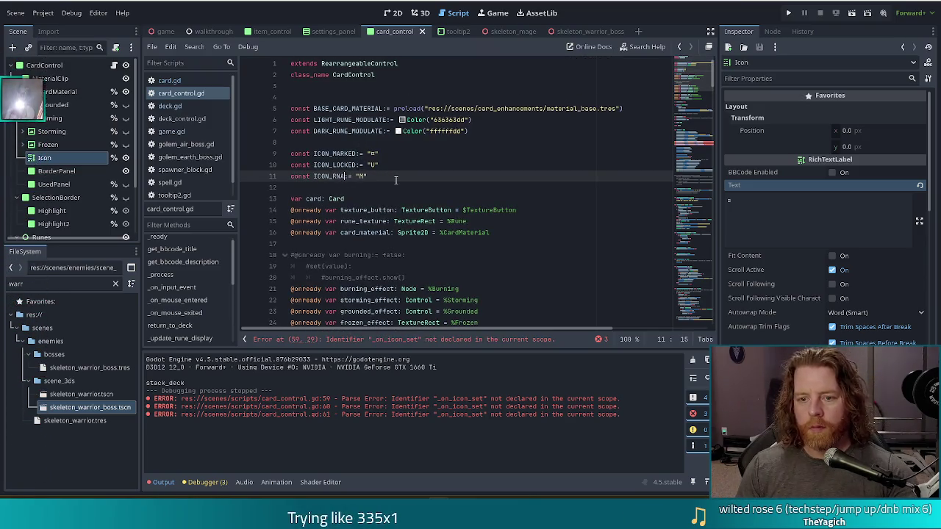
pyautogui.write('SOMED')
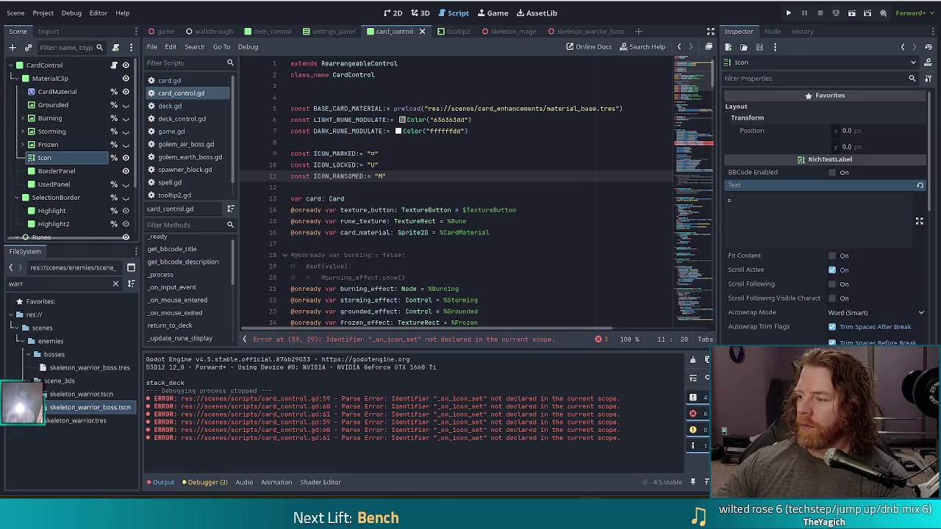
pyautogui.click(413, 175)
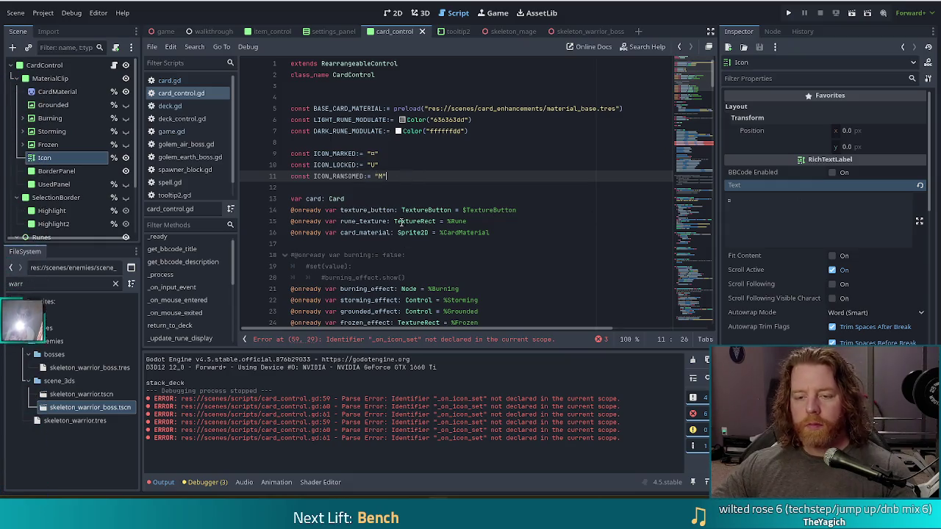
pyautogui.scroll(-15, 441, 213)
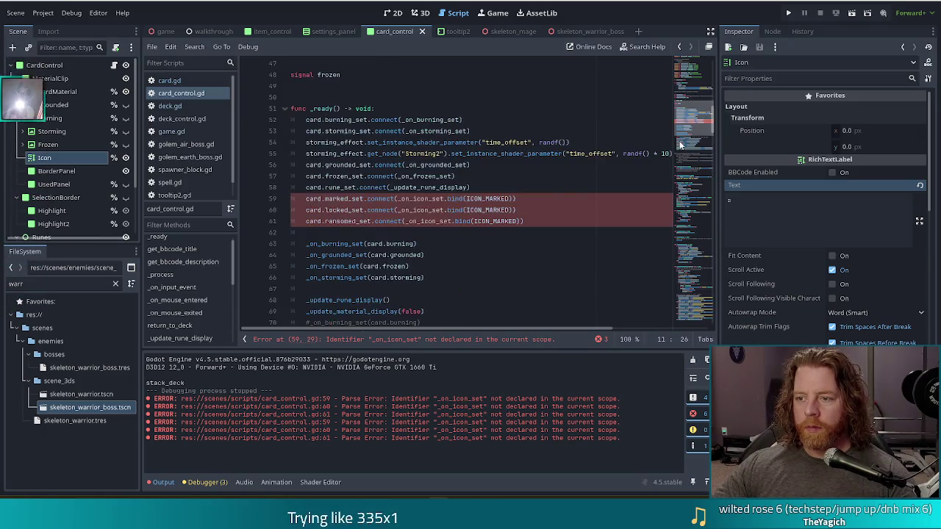
# Jump from the _ready connections to the _on_frozen_set function definition
pyautogui.click(474, 210)
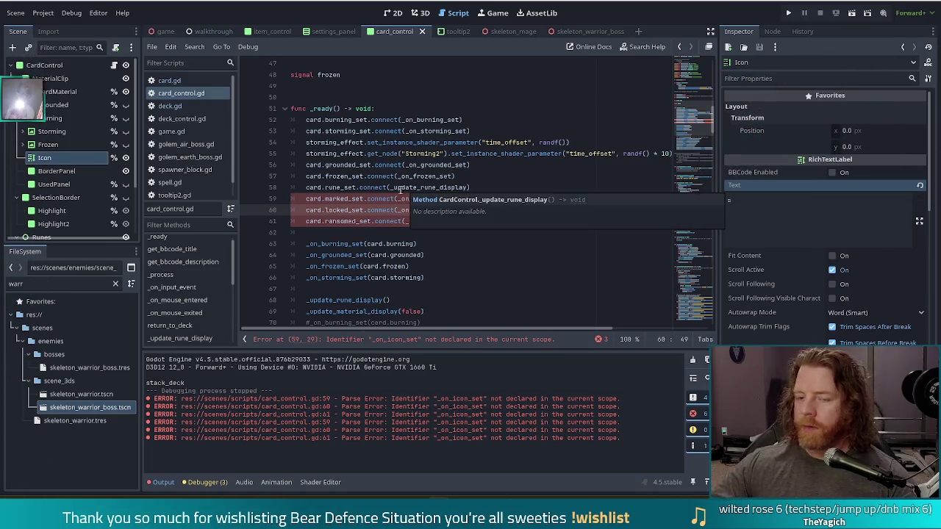
pyautogui.click(403, 176)
pyautogui.keyDown('ctrl'); pyautogui.click(436, 176); pyautogui.keyUp('ctrl')
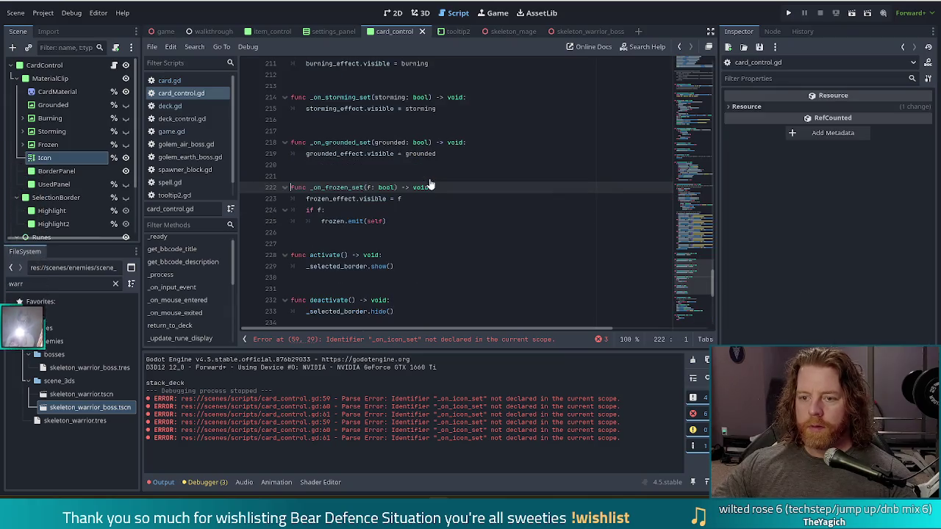
pyautogui.rightClick(429, 226)
pyautogui.press('Escape')
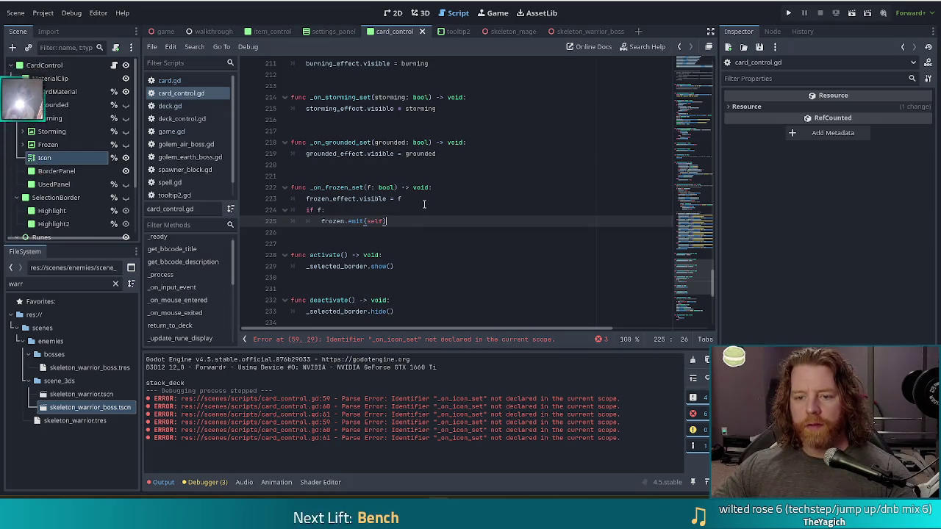
pyautogui.press('Up')
pyautogui.press('Up')
pyautogui.press('Up')
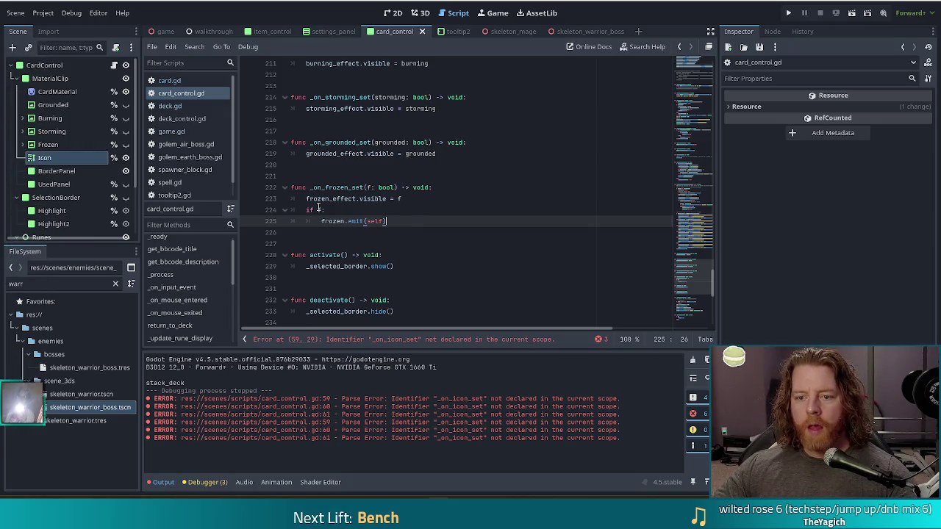
pyautogui.click(435, 143)
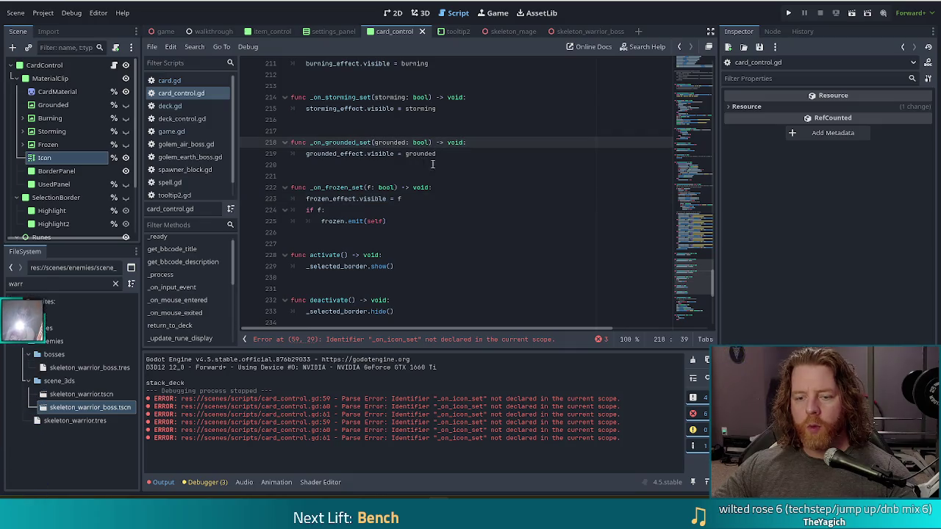
pyautogui.press('Down')
pyautogui.press('Down')
pyautogui.press('Down')
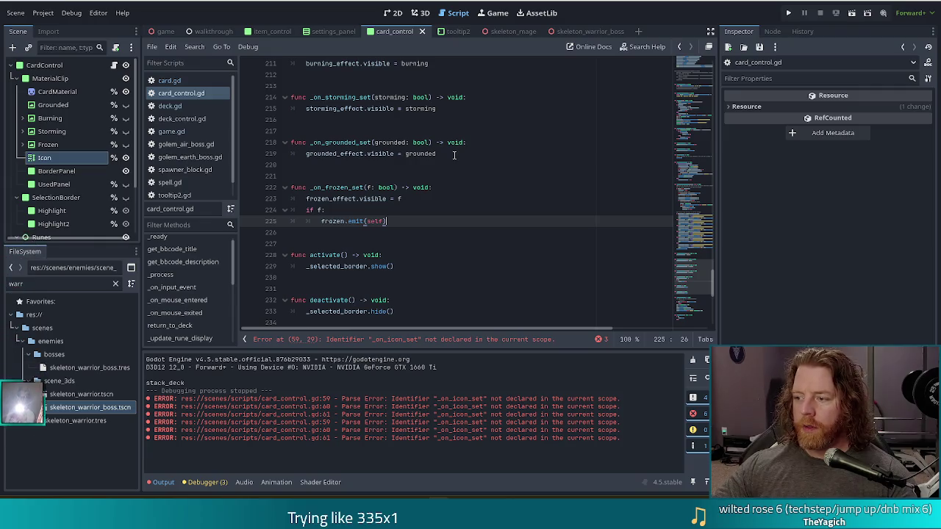
# Copy the _on_grounded_set function and paste it below _on_frozen_set
pyautogui.click(454, 155)
pyautogui.hotkey('shift', 'Up')
pyautogui.hotkey('shift', 'Up')
pyautogui.hotkey('shift', 'Up')
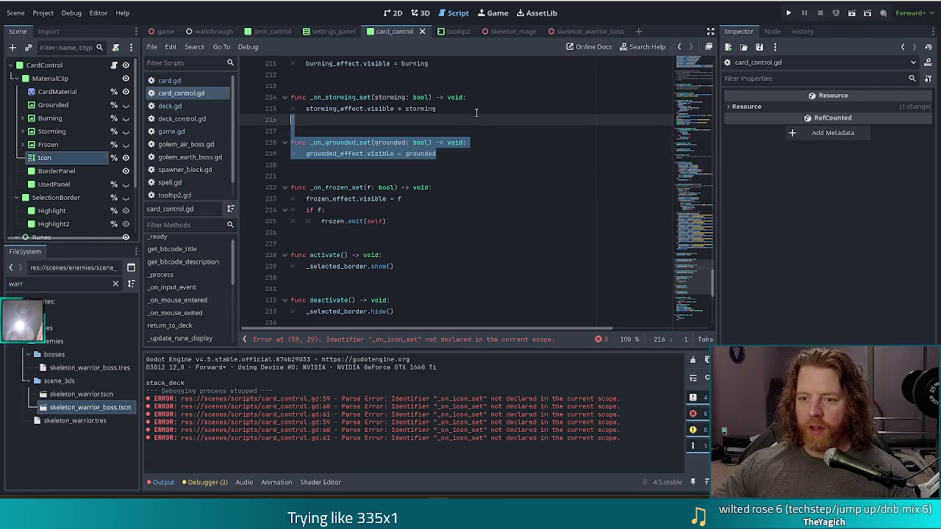
pyautogui.hotkey('ctrl', 'c')
pyautogui.click(408, 211)
pyautogui.press('Down')
pyautogui.press('End')
pyautogui.hotkey('ctrl', 'v')
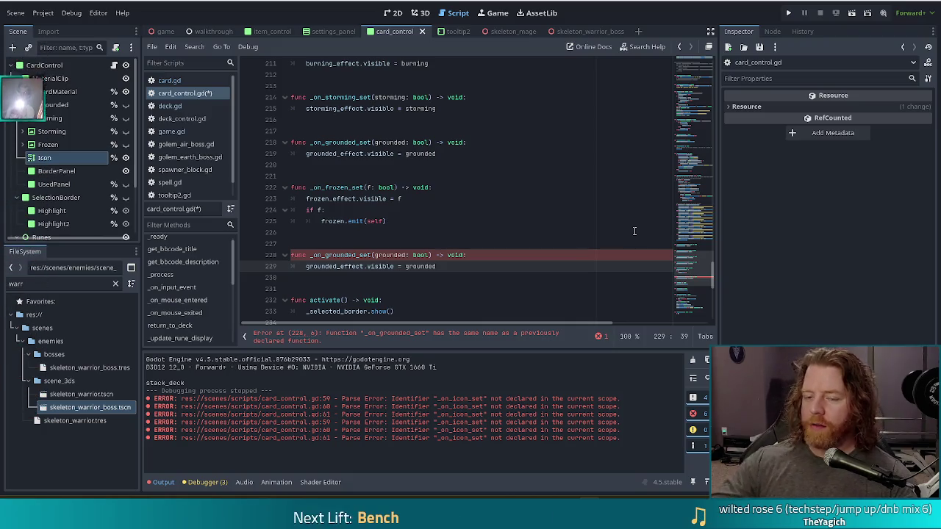
pyautogui.scroll(-4, 482, 232)
pyautogui.scroll(-2, 472, 149)
pyautogui.scroll(3, 508, 178)
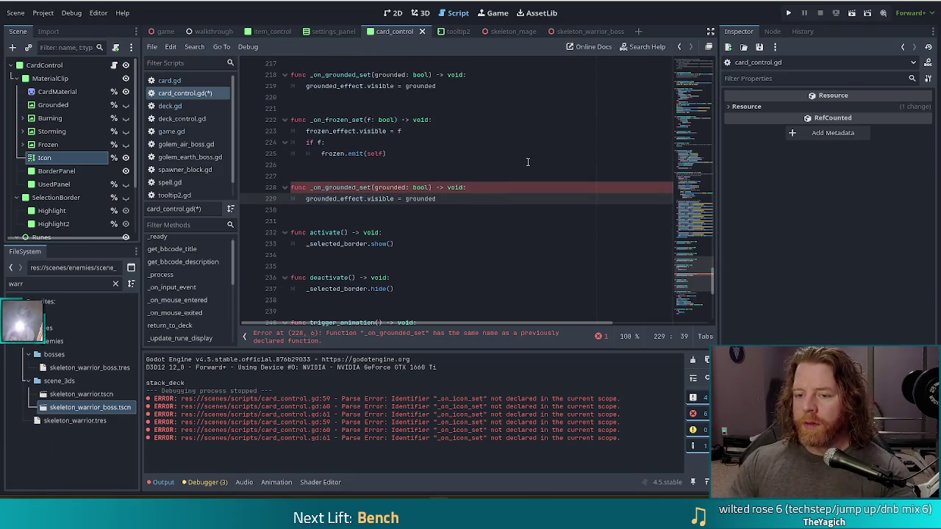
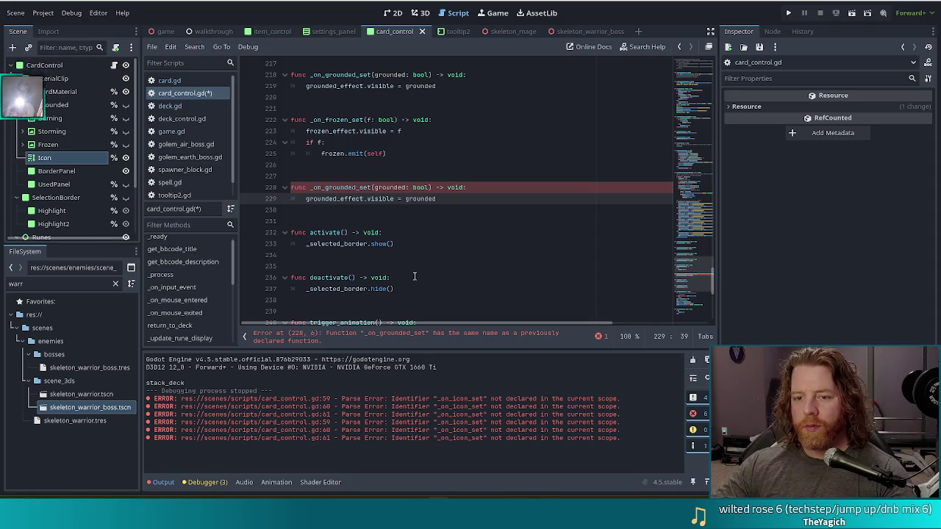
# Rename the duplicate function on line 228 to _on_icon_set(set: bool, icon: String)
pyautogui.doubleClick(393, 187)
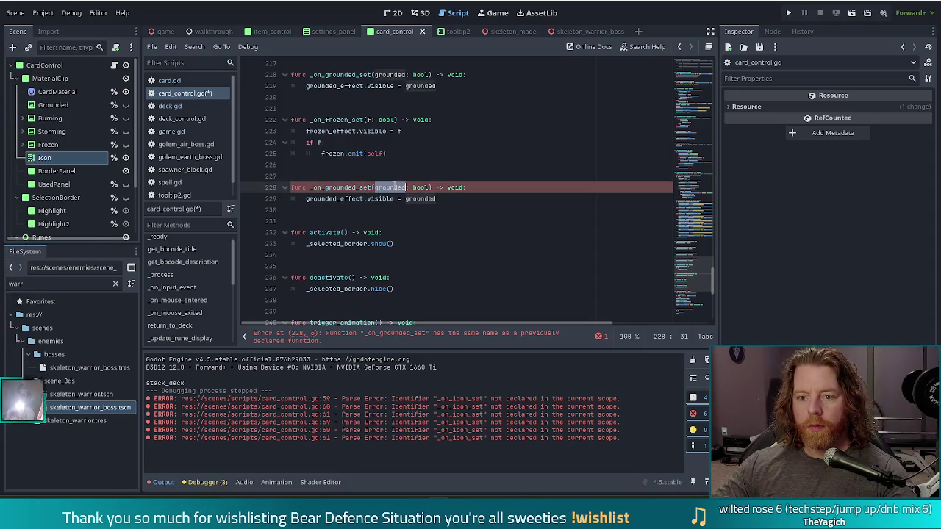
pyautogui.click(350, 186)
pyautogui.press('BackSpace')
pyautogui.press('BackSpace')
pyautogui.press('BackSpace')
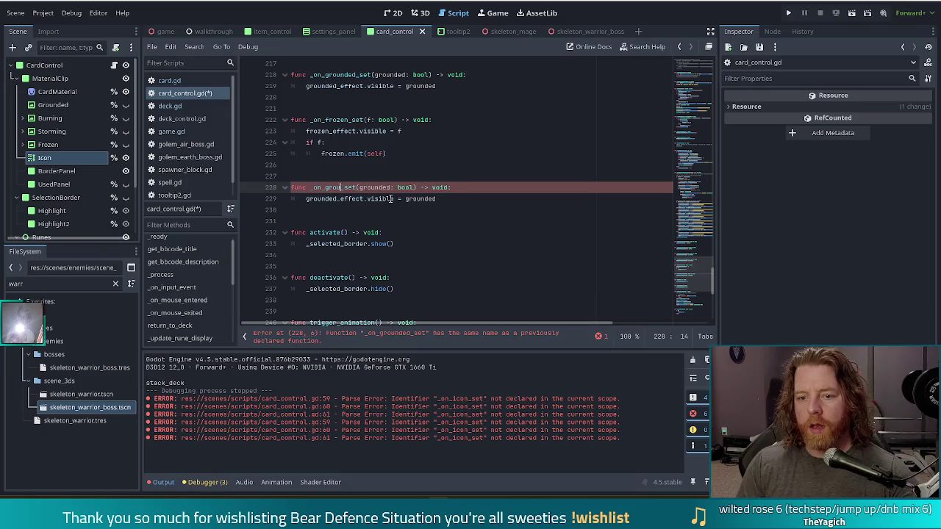
pyautogui.write('icon')
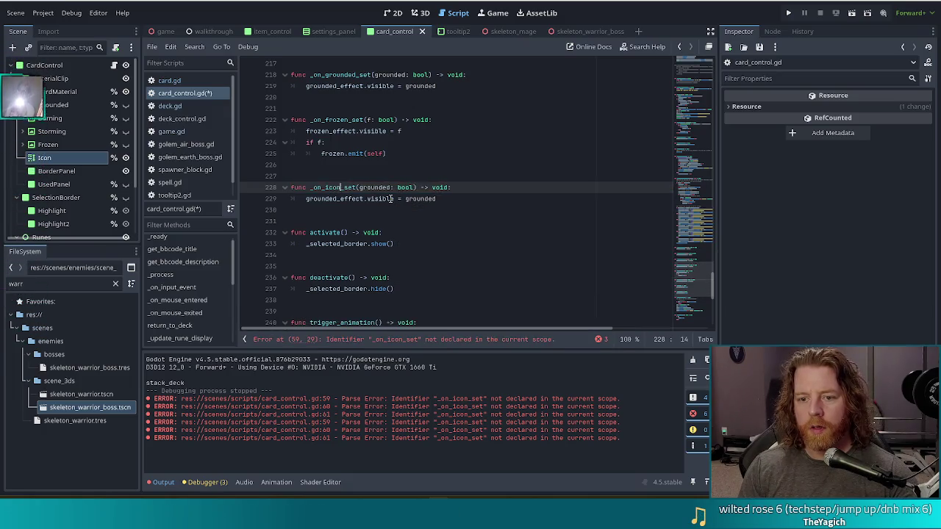
pyautogui.press('Right')
pyautogui.hotkey('ctrl', 'Right')
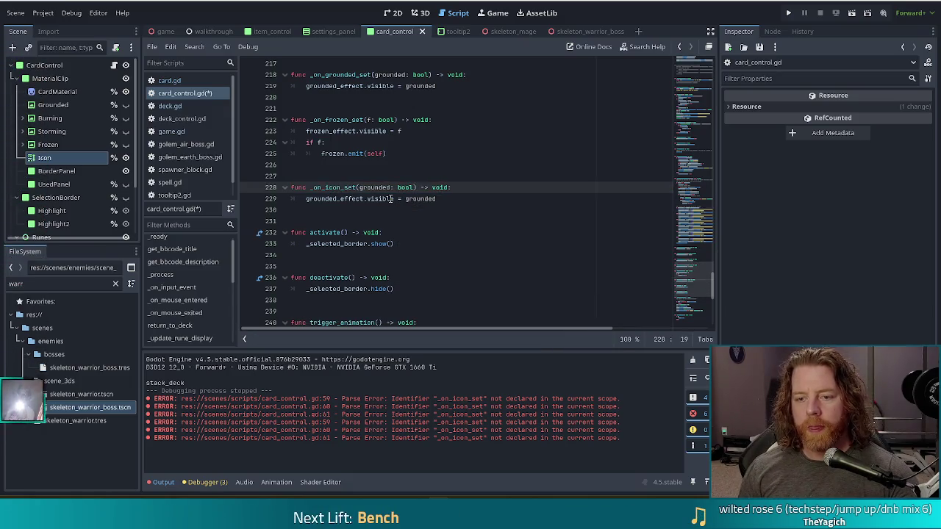
pyautogui.hotkey('ctrl', 'shift', 'Right')
pyautogui.write('set:')
pyautogui.press('Right')
pyautogui.press('Right')
pyautogui.write(', ')
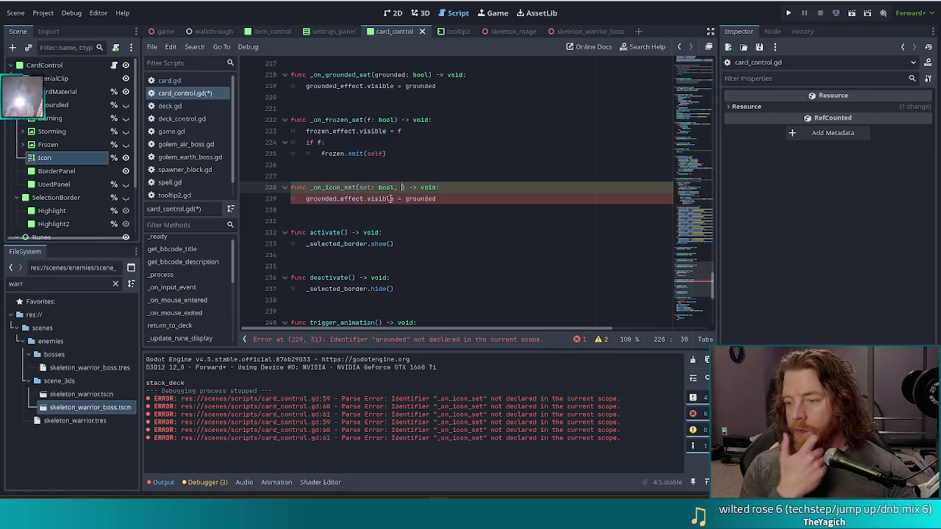
pyautogui.write('icon: S')
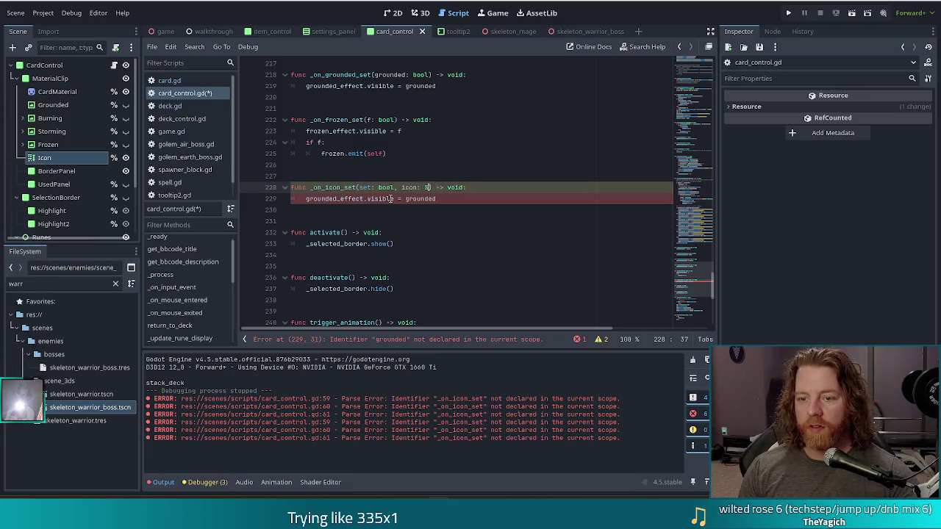
pyautogui.write('tring')
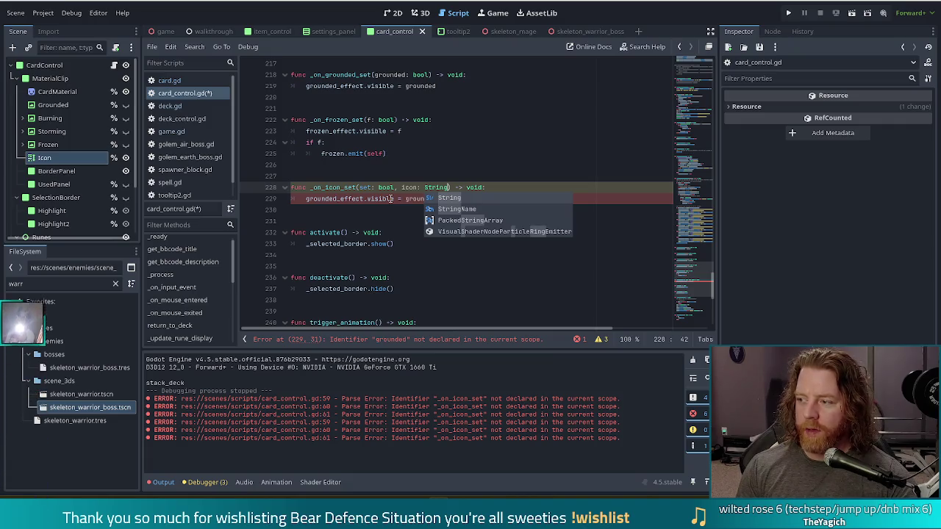
pyautogui.press('Escape')
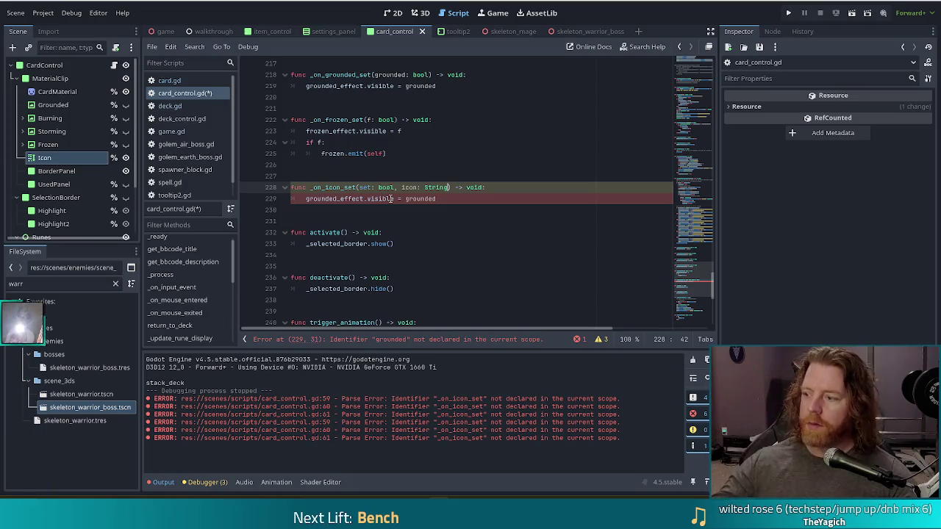
pyautogui.press('Down')
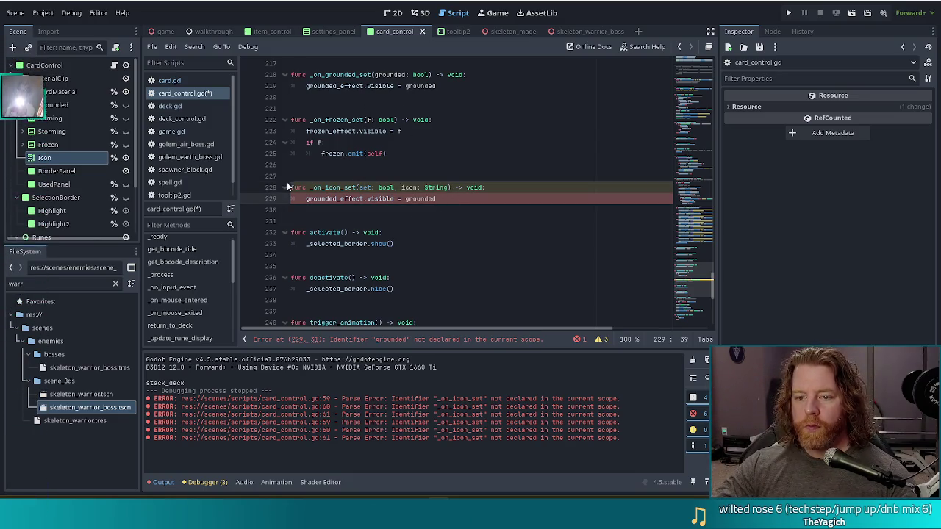
pyautogui.click(364, 198)
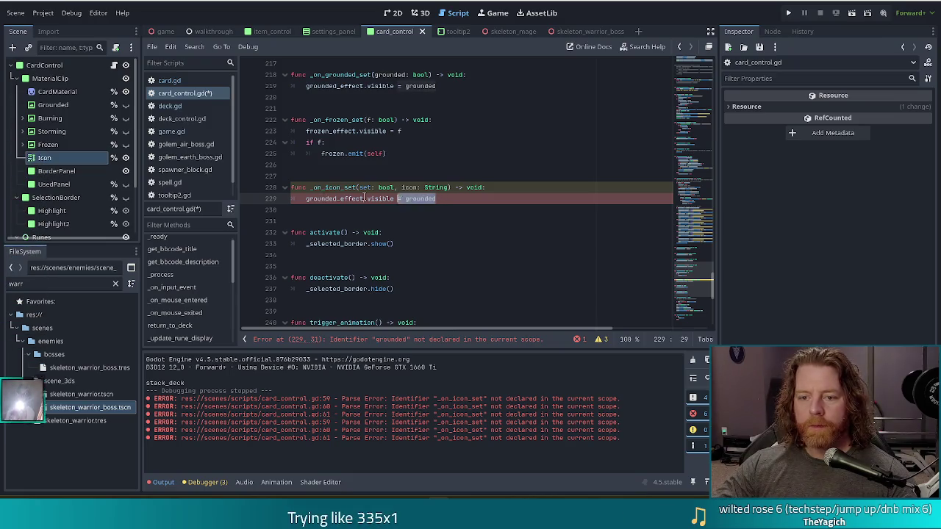
# Replace the grounded_effect line 229 with icon_effect.visible = set
pyautogui.moveTo(464, 203); pyautogui.dragTo(277, 198)
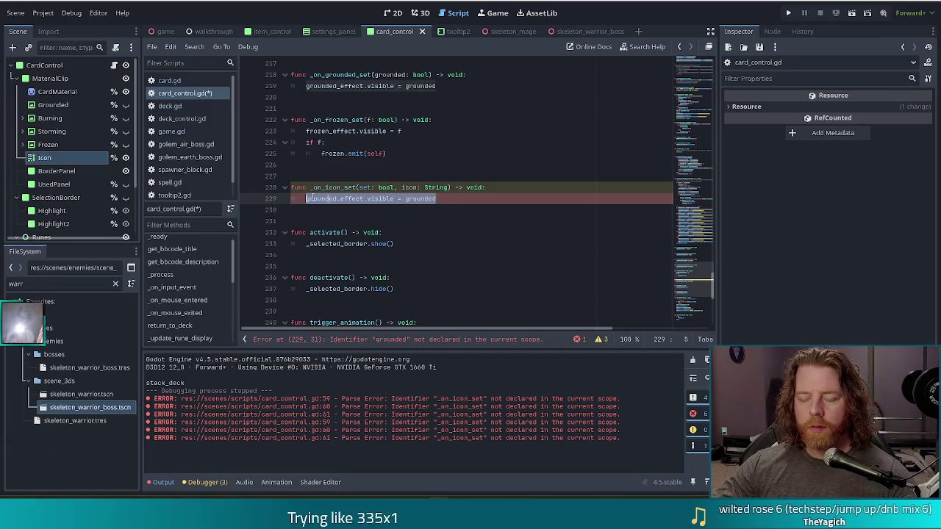
pyautogui.write('icon.vis')
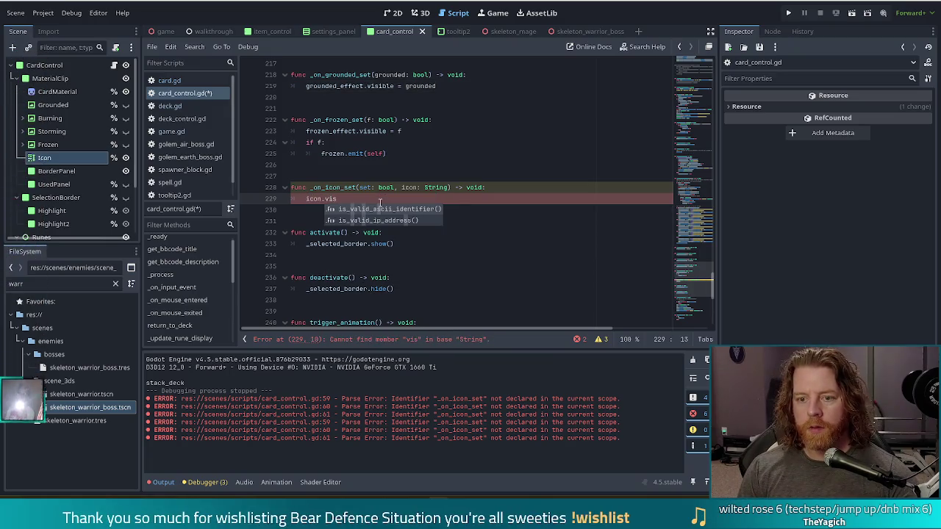
pyautogui.write('i')
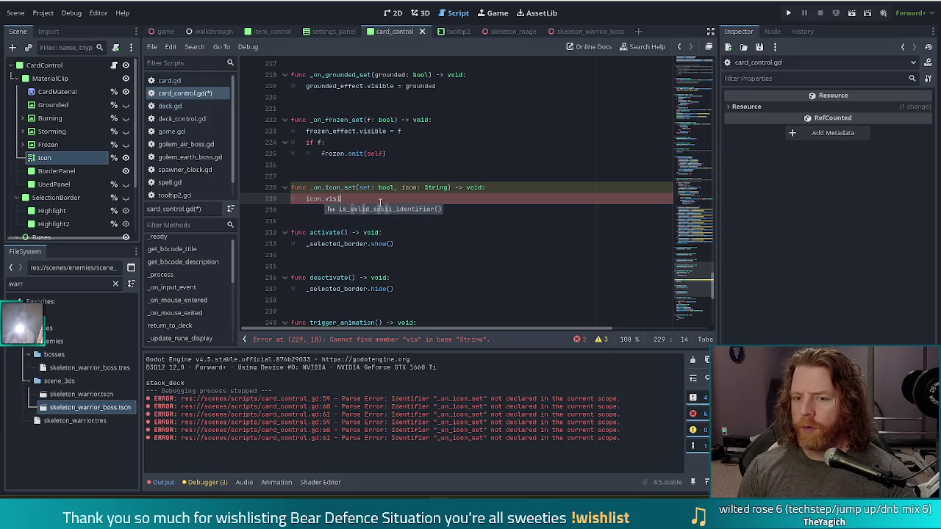
pyautogui.press('BackSpace')
pyautogui.press('BackSpace')
pyautogui.press('BackSpace')
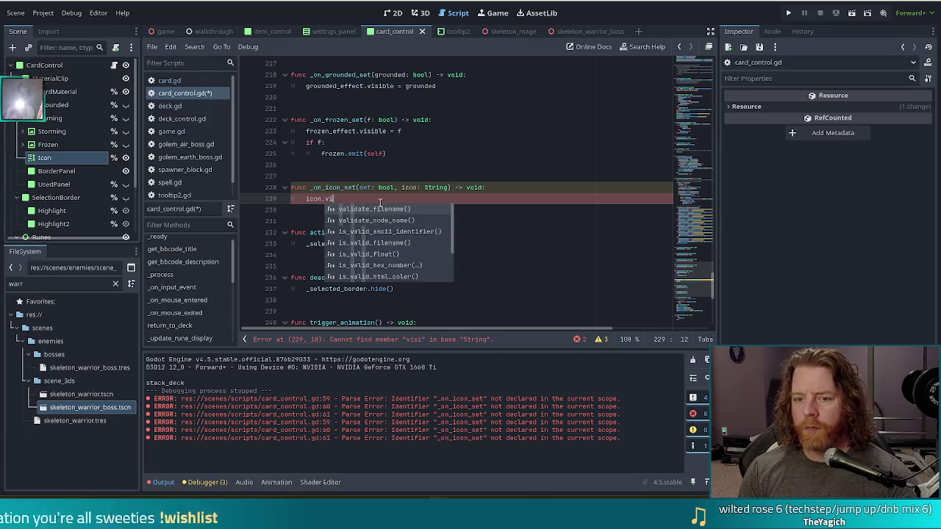
pyautogui.write('_effect')
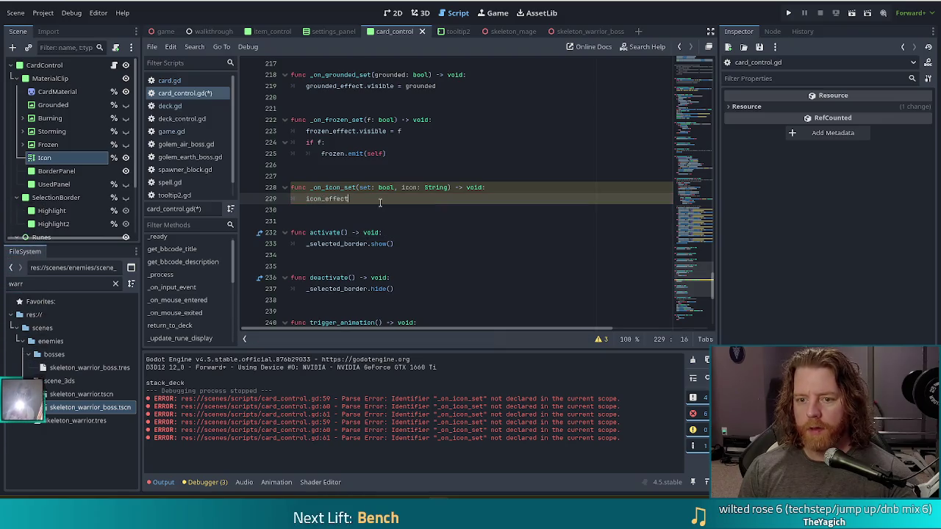
pyautogui.write('.visible')
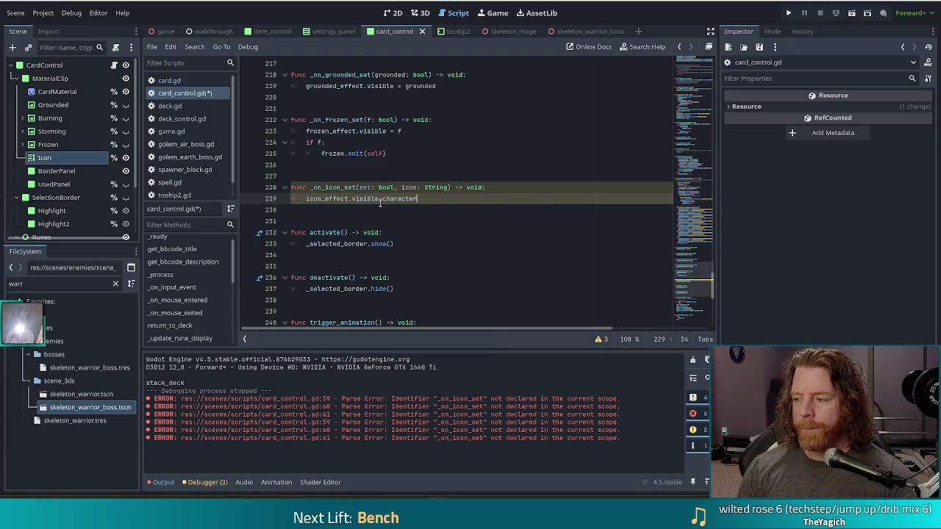
pyautogui.write(' = set')
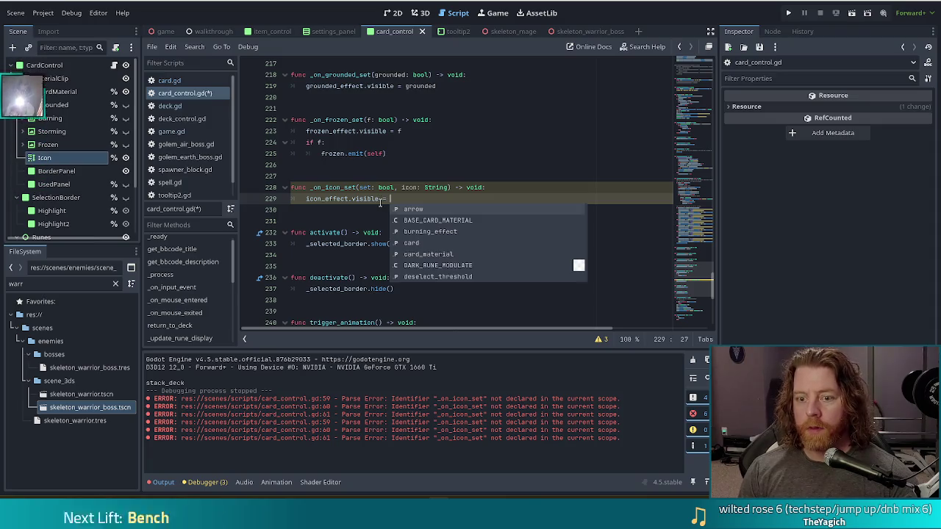
pyautogui.press('Escape')
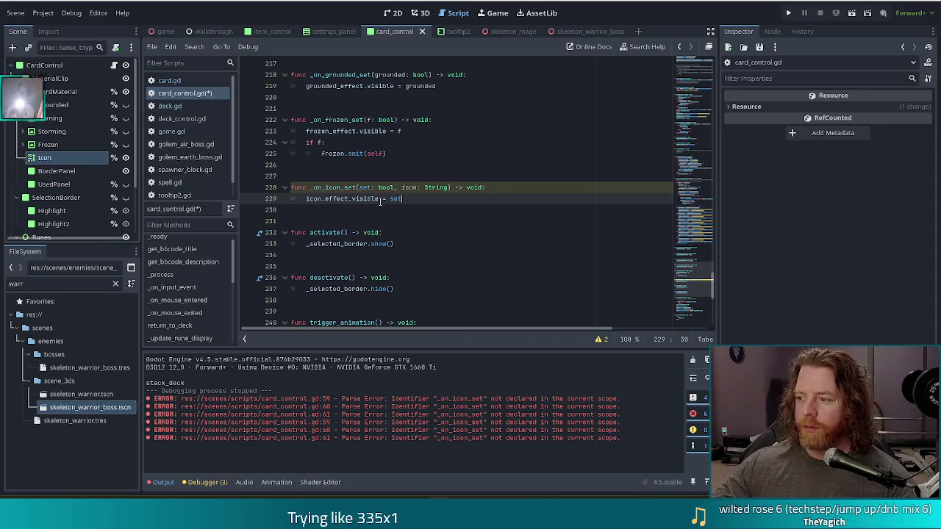
# Add a new indented line after icon_effect.visible = set in _on_icon_set
pyautogui.moveTo(381, 201)
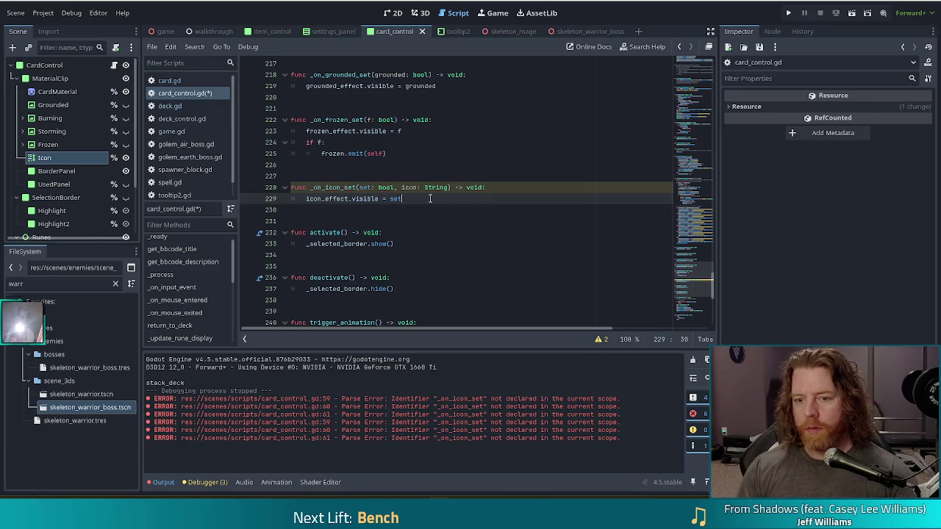
pyautogui.press('Return')
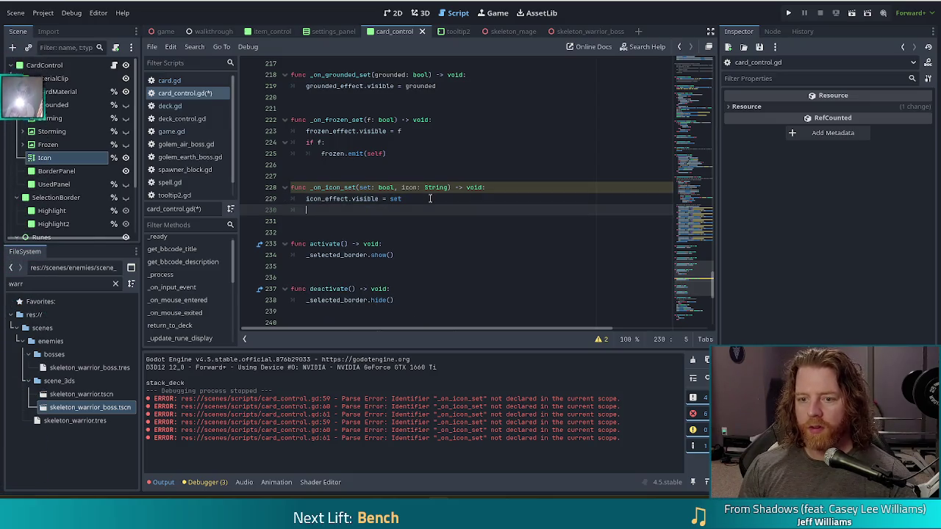
# Add icon_effect.text = icon as line 230 and save card_control.gd
pyautogui.write('ic')
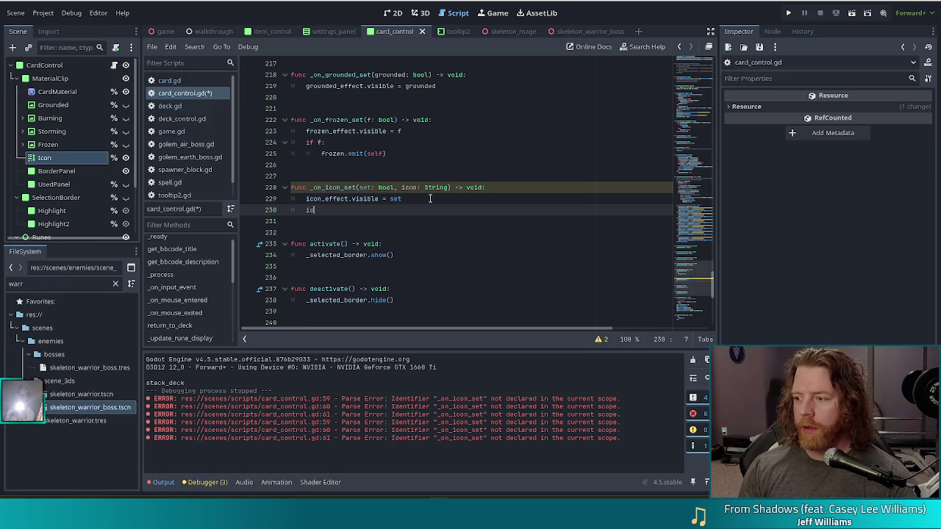
pyautogui.write('on_')
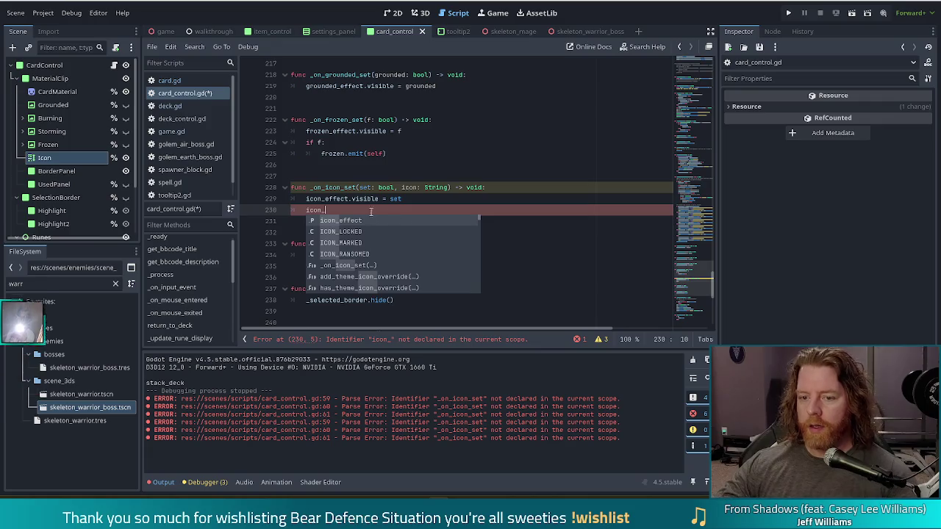
pyautogui.doubleClick(350, 222)
pyautogui.write('.text ')
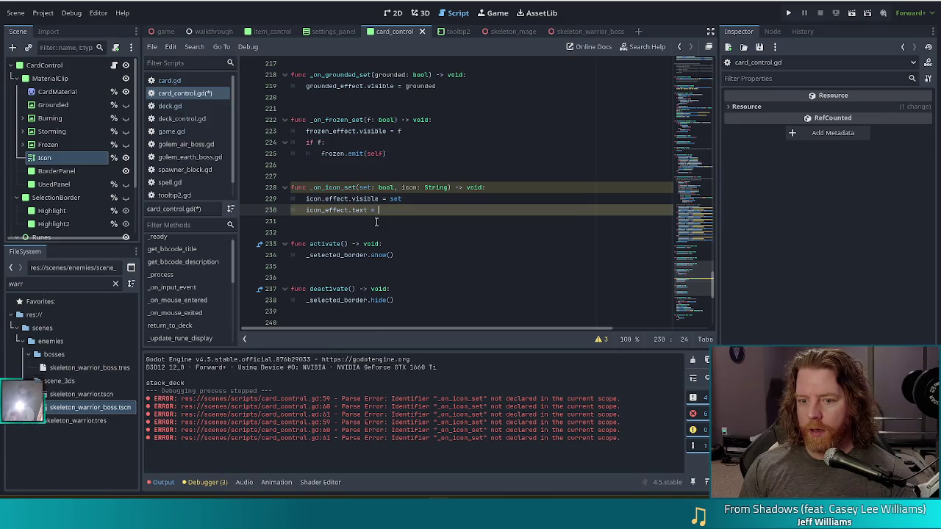
pyautogui.write('= icon')
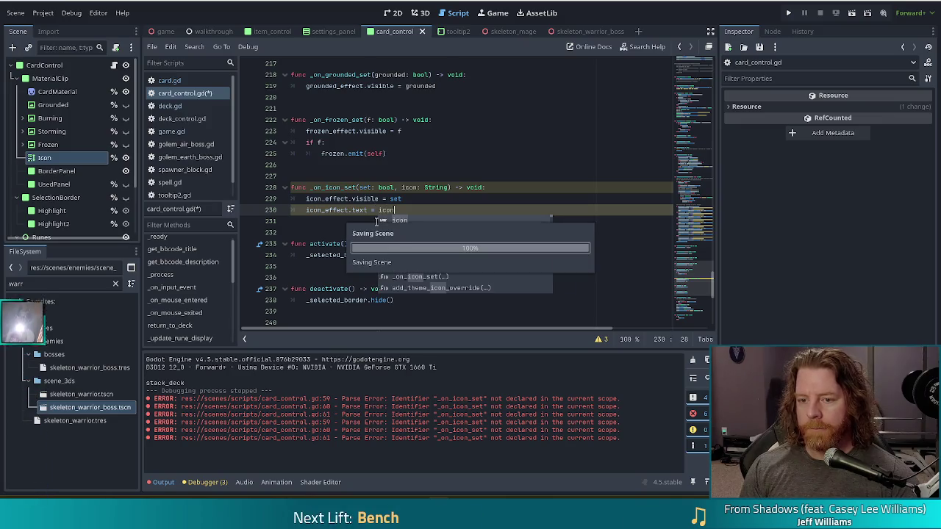
pyautogui.hotkey('ctrl', 's')
pyautogui.click(364, 199)
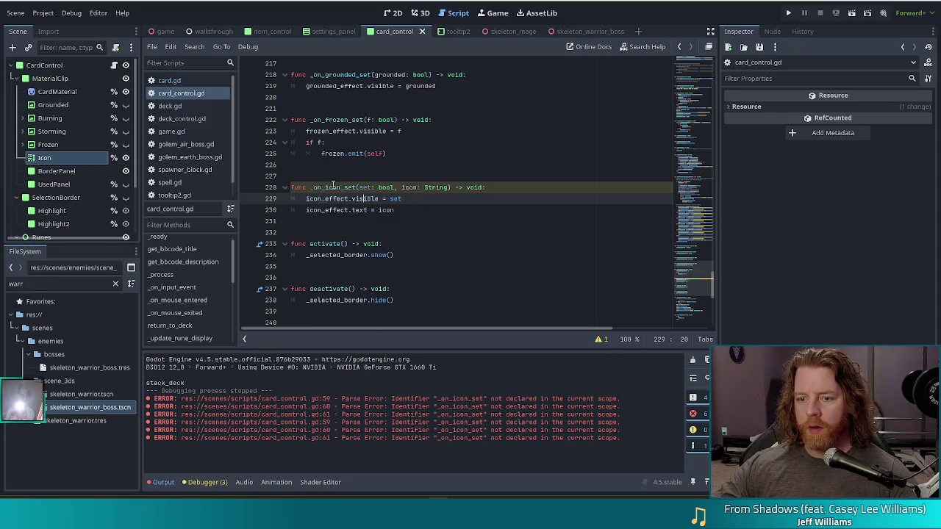
# Show the SHADOWED_VARIABLE_BASE_CLASS warning and start erasing the parameter name set on line 228
pyautogui.click(431, 200)
pyautogui.click(600, 339)
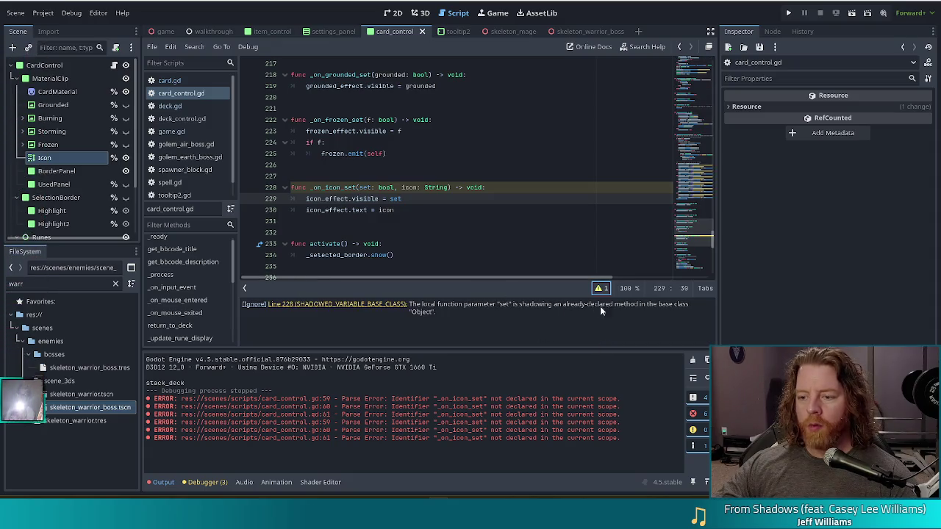
pyautogui.click(366, 188)
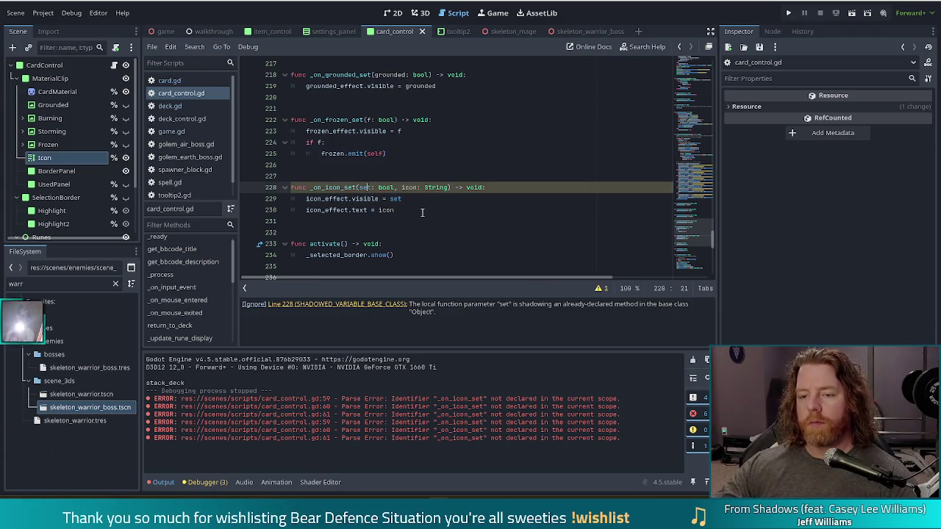
pyautogui.press('Right')
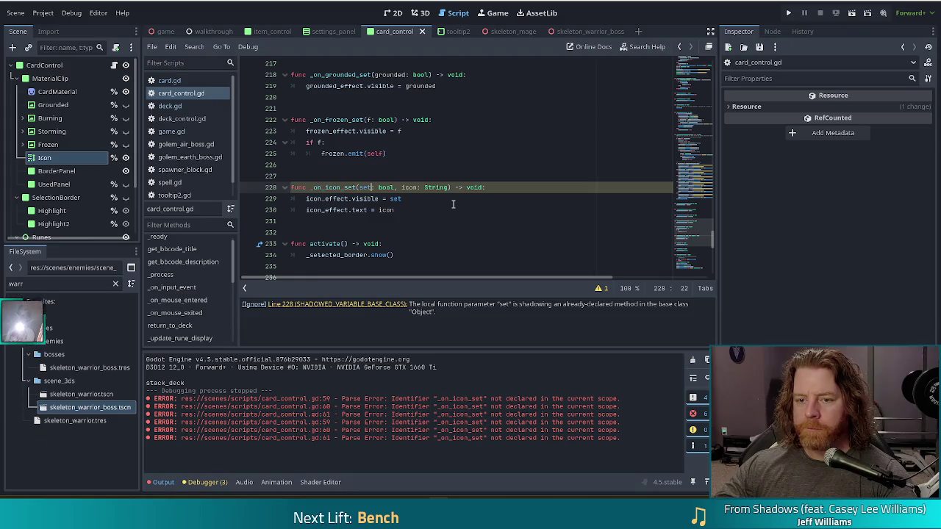
pyautogui.press('BackSpace')
pyautogui.press('BackSpace')
pyautogui.press('BackSpace')
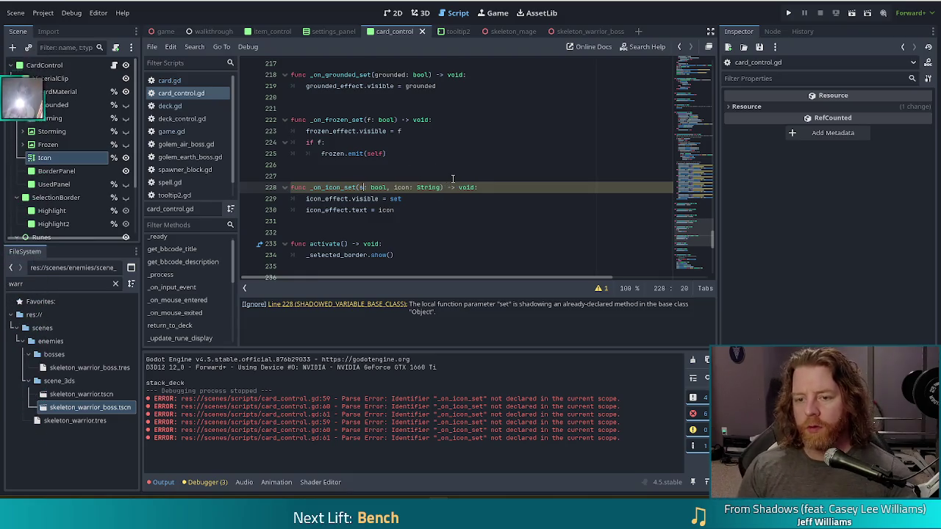
# Rename the bool parameter to value and make line 229 read icon_effect.visible = value
pyautogui.write('value')
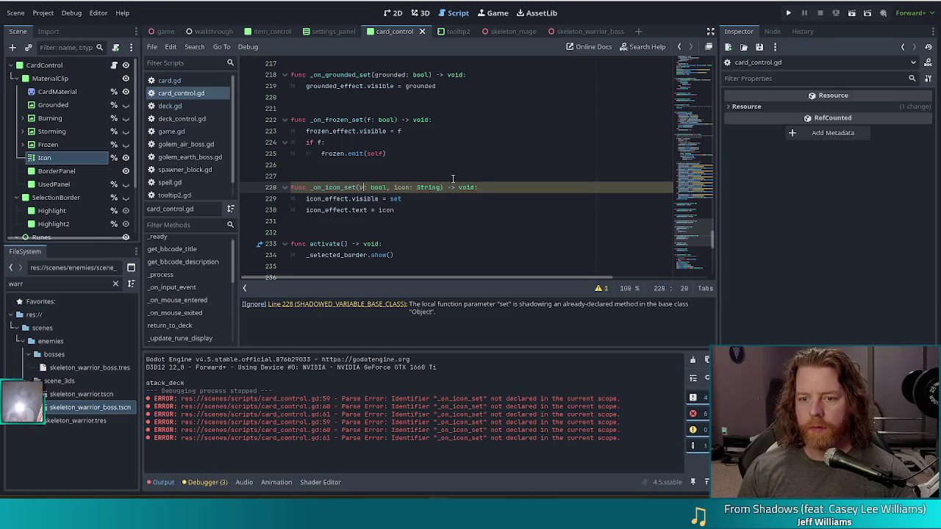
pyautogui.press('Down')
pyautogui.press('End')
pyautogui.press('BackSpace')
pyautogui.press('BackSpace')
pyautogui.press('BackSpace')
pyautogui.write('value')
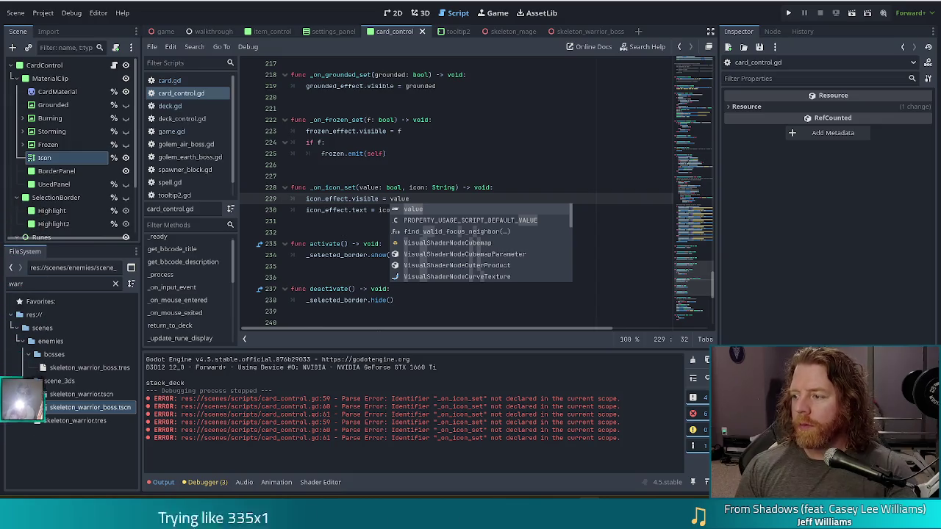
pyautogui.press('Escape')
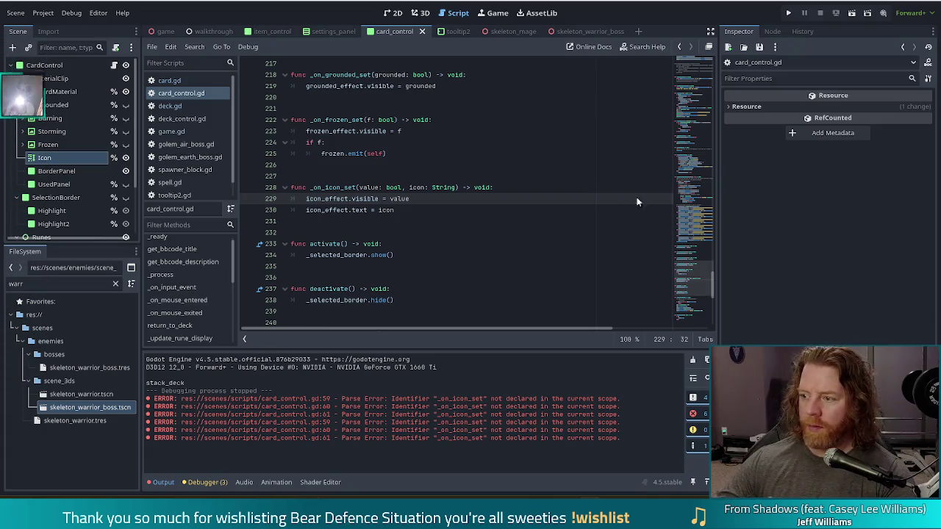
pyautogui.click(545, 189)
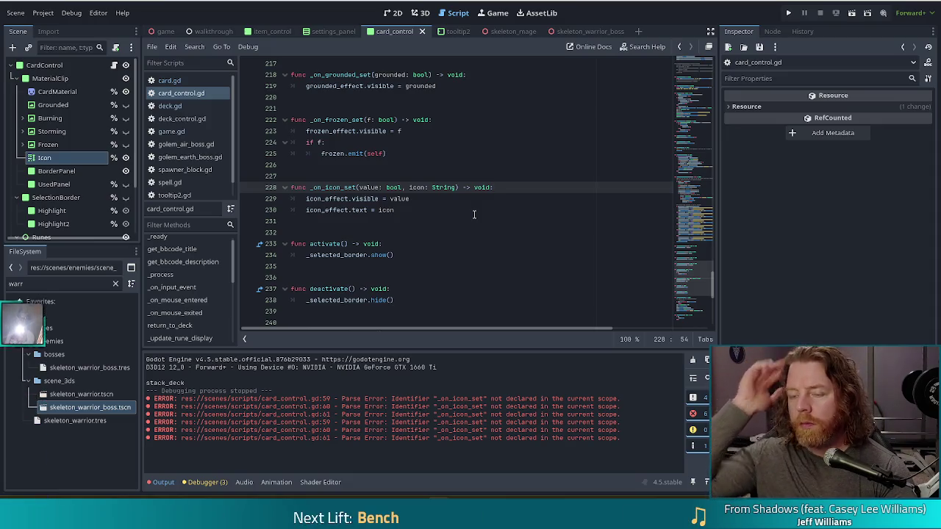
pyautogui.click(421, 200)
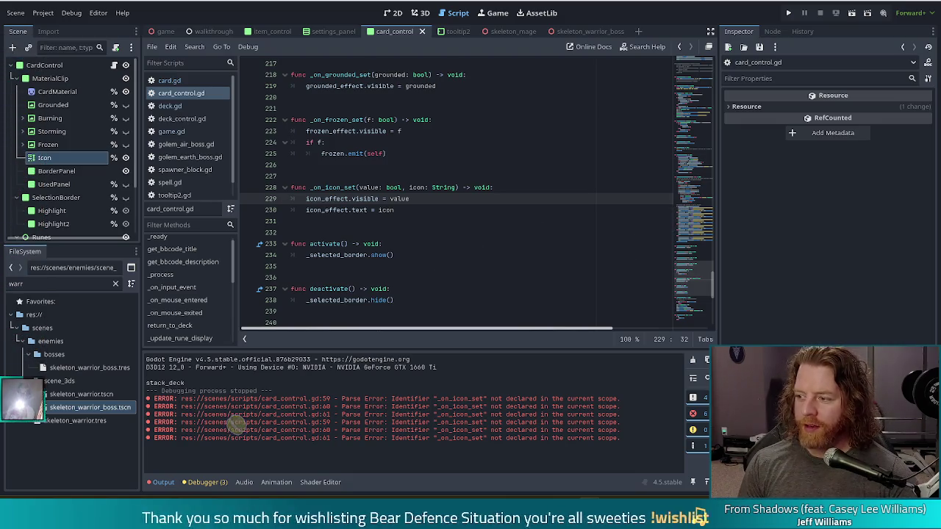
pyautogui.click(436, 208)
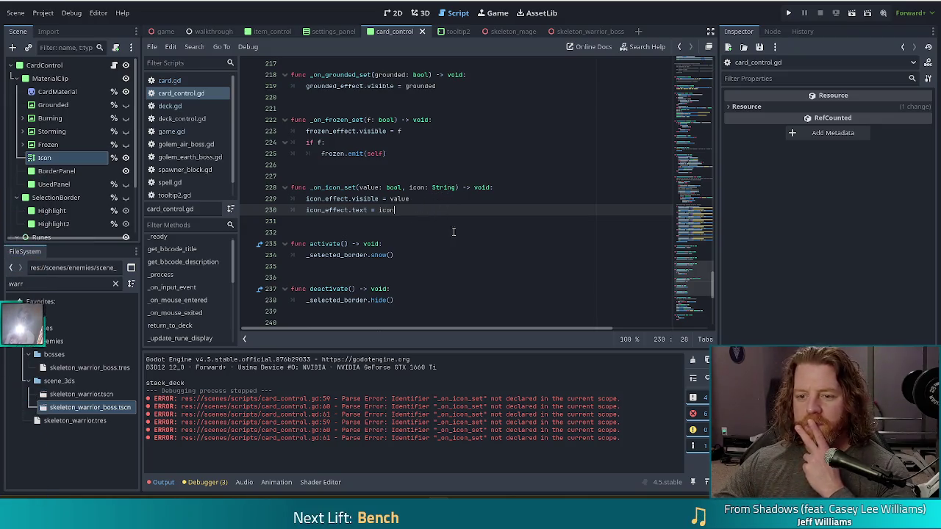
pyautogui.click(403, 198)
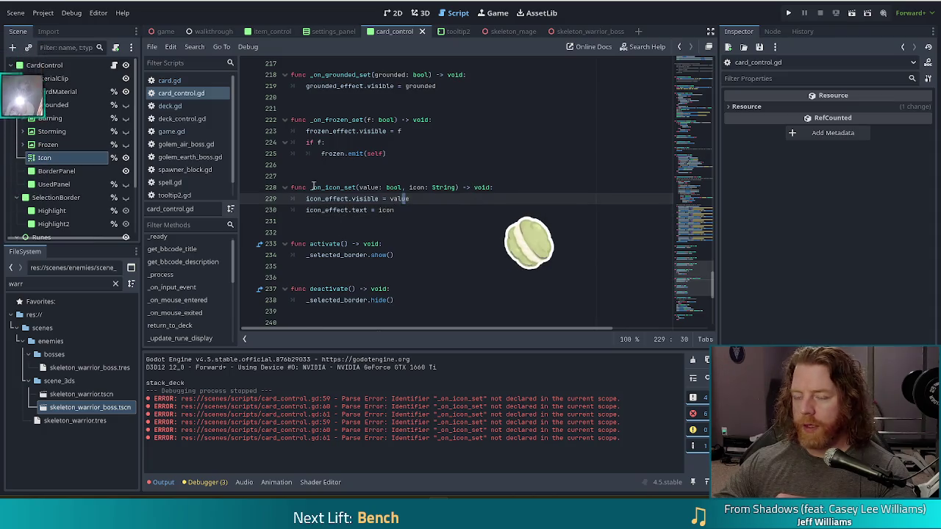
pyautogui.doubleClick(16, 284)
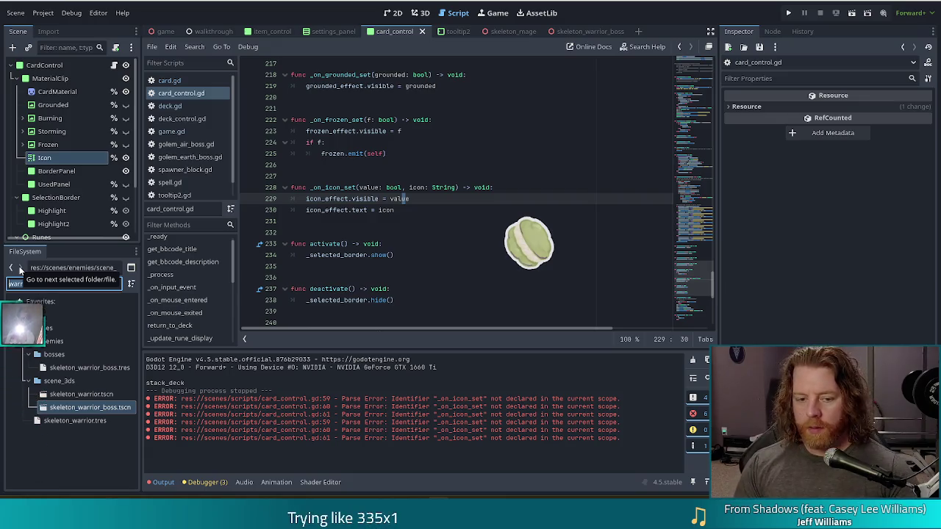
pyautogui.click(83, 369)
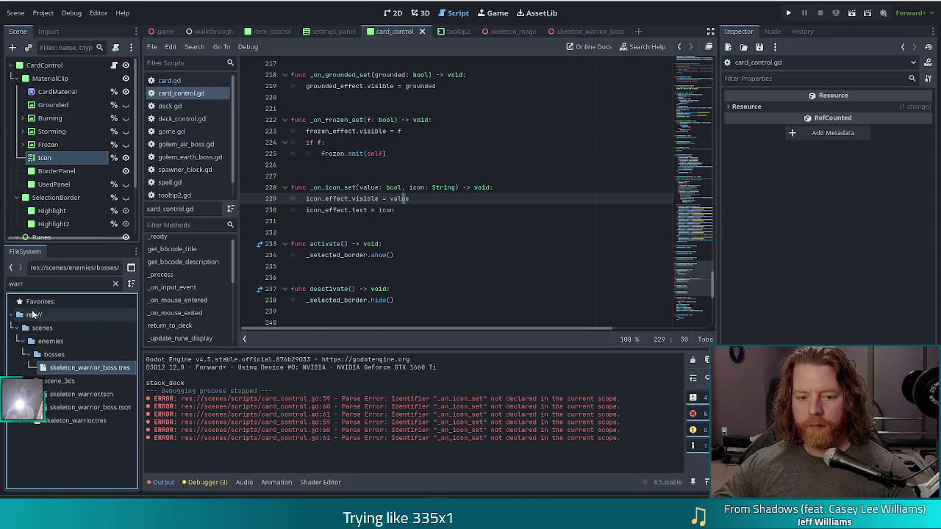
# Change the FileSystem filter text from 'warr' to 'boss'
pyautogui.click(8, 284)
pyautogui.doubleClick(7, 284)
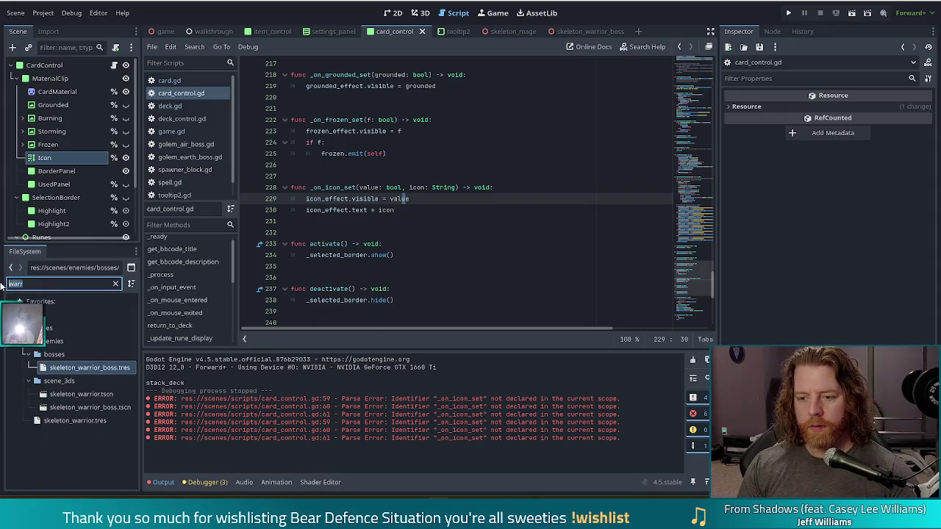
pyautogui.write('boss')
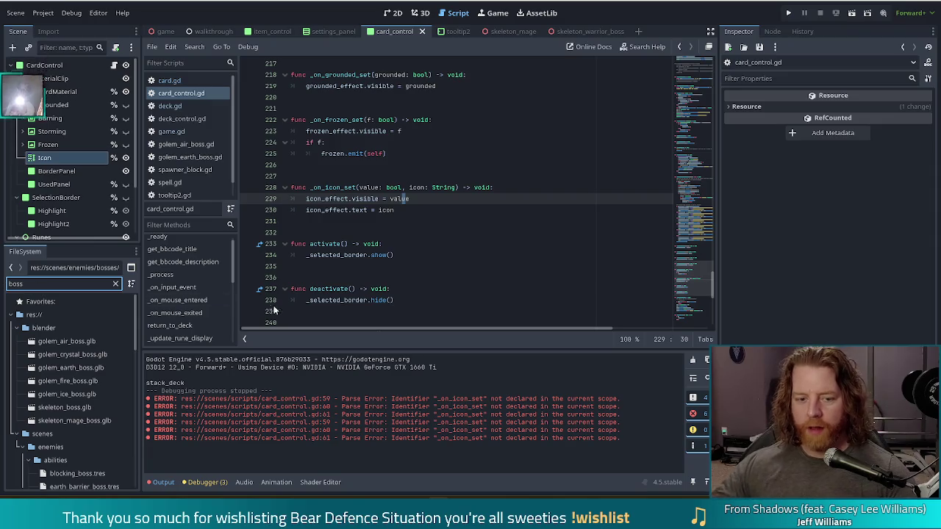
# Find golem_air_boss.gd among the enemy scripts and duplicate it
pyautogui.scroll(-5, 129, 335)
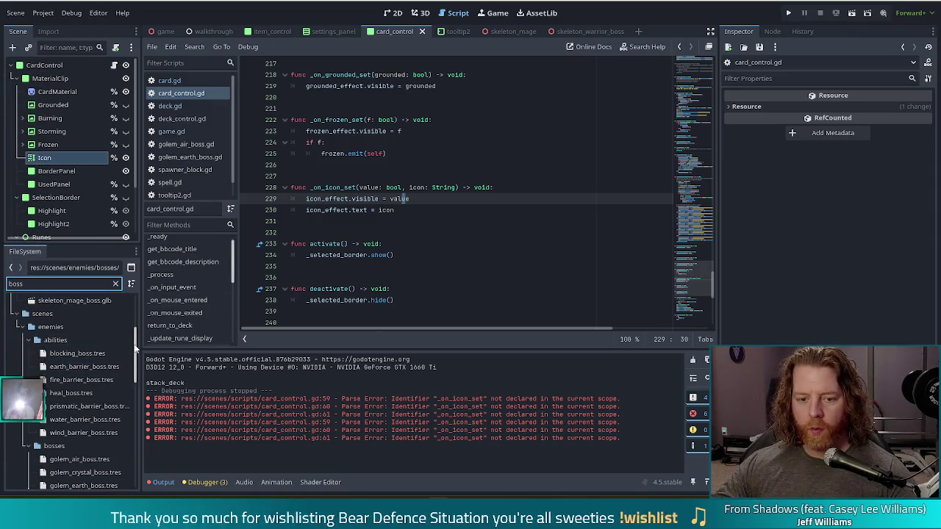
pyautogui.scroll(-8, 110, 382)
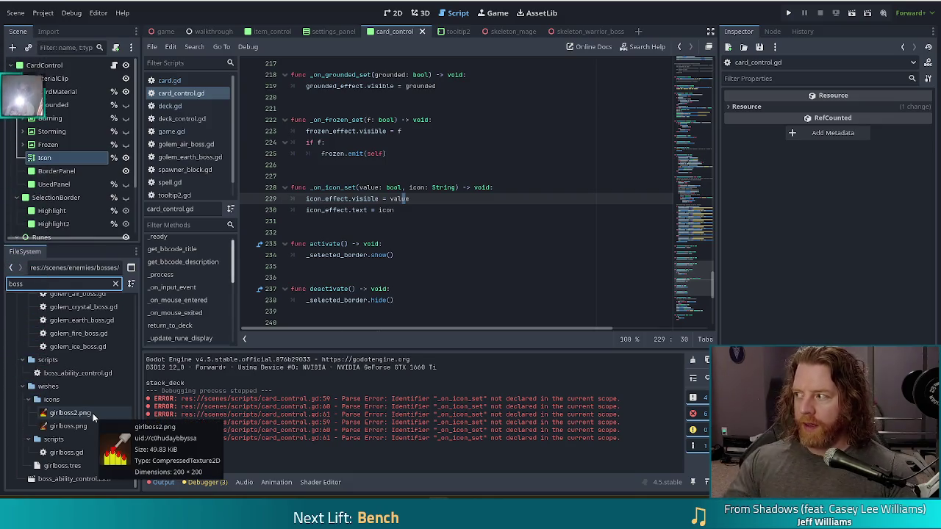
pyautogui.click(66, 453)
pyautogui.click(92, 371)
pyautogui.scroll(3, 81, 368)
pyautogui.click(82, 366)
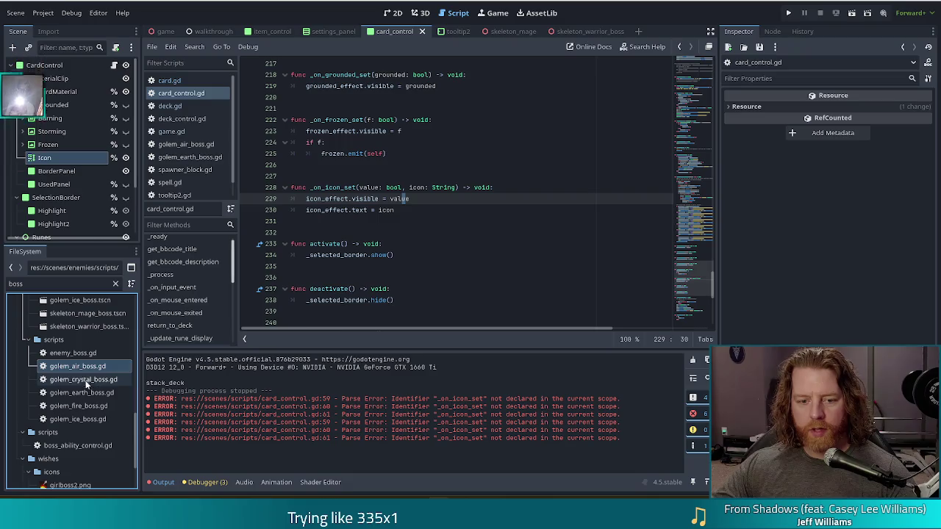
pyautogui.hotkey('ctrl', 'd')
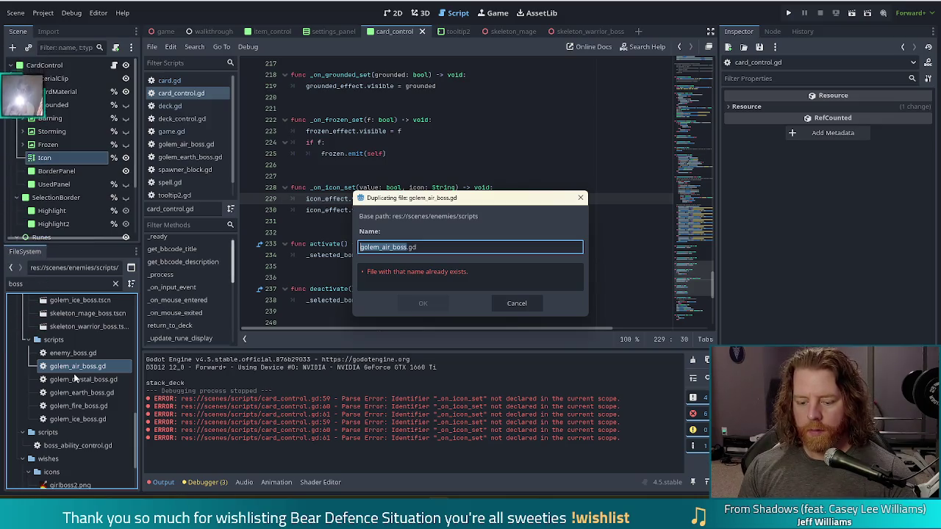
# Name the duplicate skeleton_warrior_boss.gd and open it in the script editor
pyautogui.write('skeleton_wa')
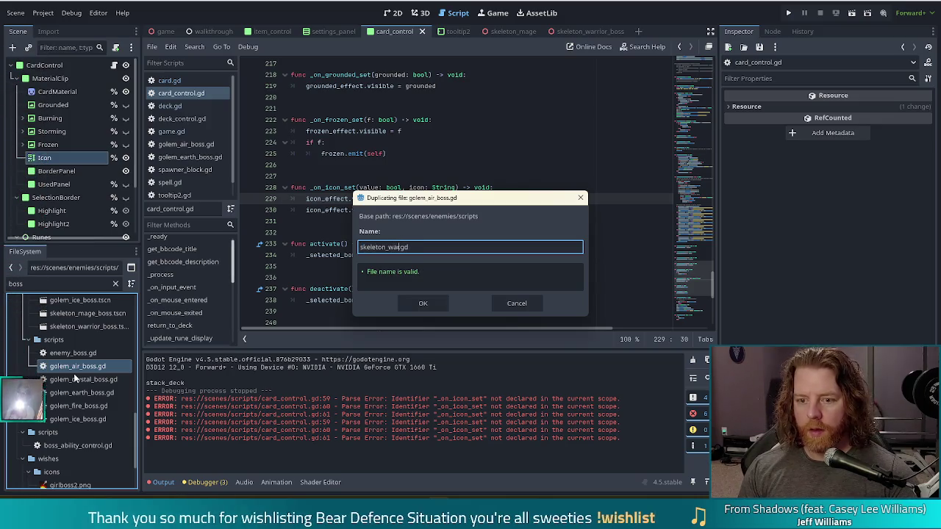
pyautogui.write('rrior_boss')
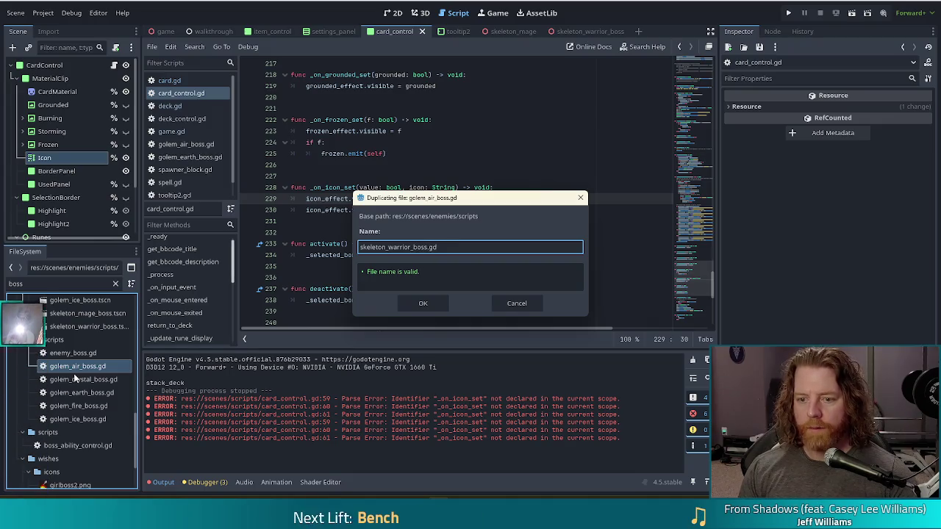
pyautogui.press('Return')
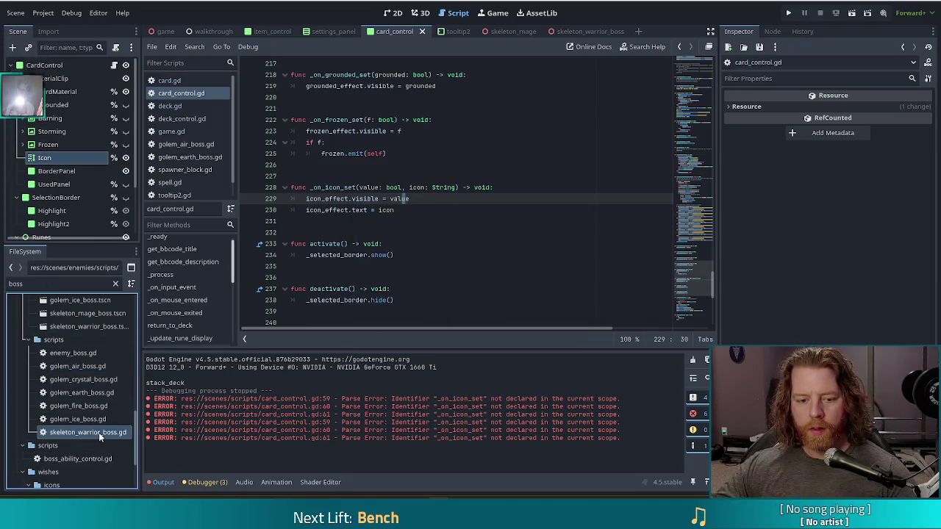
pyautogui.doubleClick(99, 432)
# Change the commented class name to SkeletonWarriorBoss and replace storming with marked on line 7
pyautogui.doubleClick(353, 74)
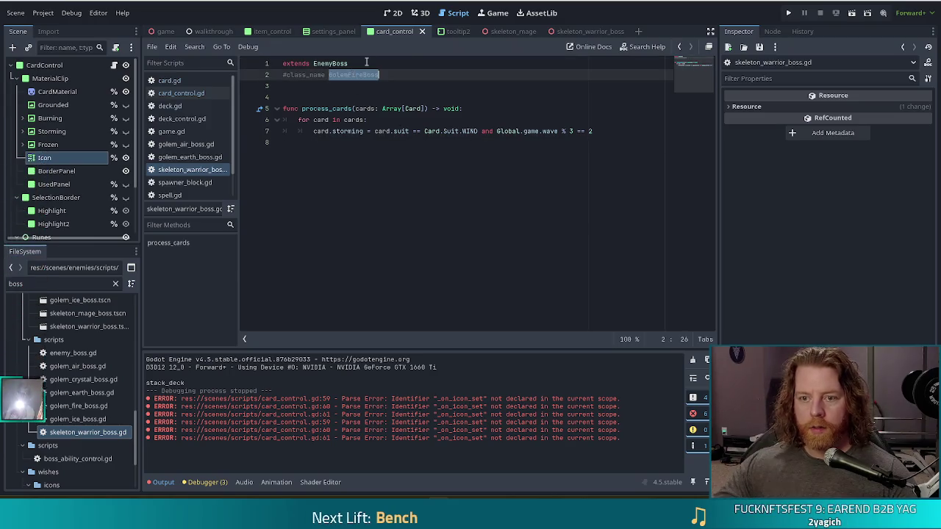
pyautogui.write('tonWarrio')
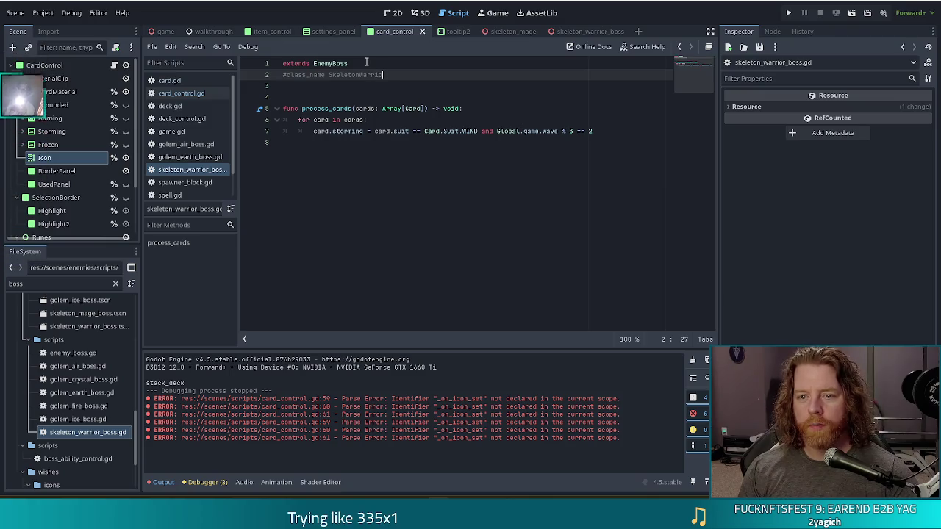
pyautogui.write('rBoss')
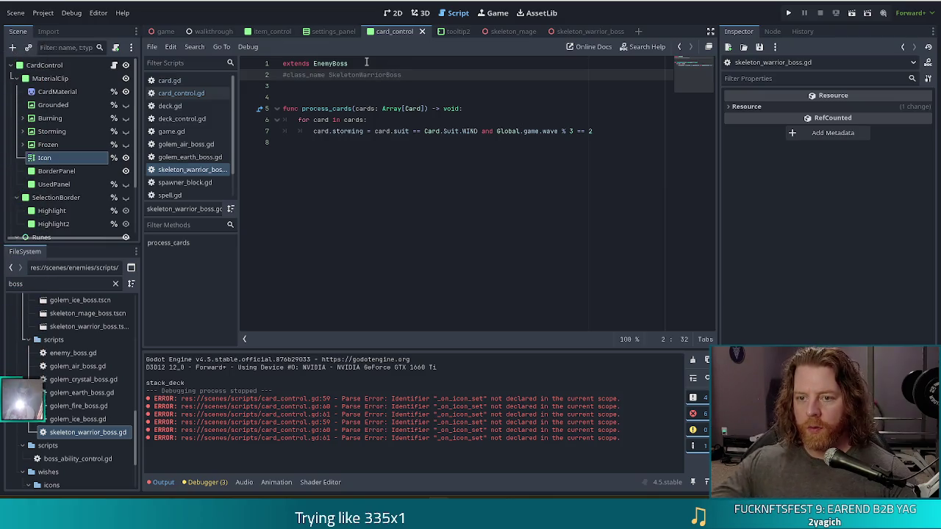
pyautogui.click(426, 122)
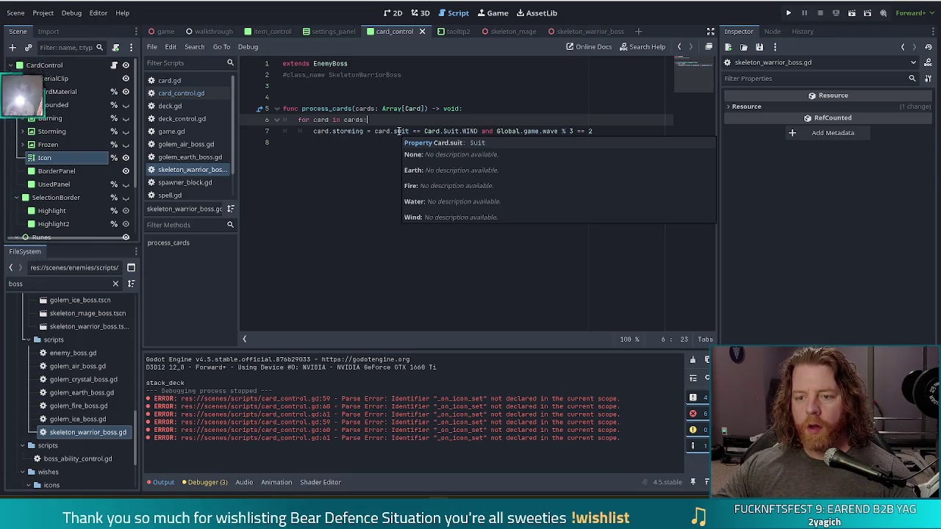
pyautogui.moveTo(400, 131)
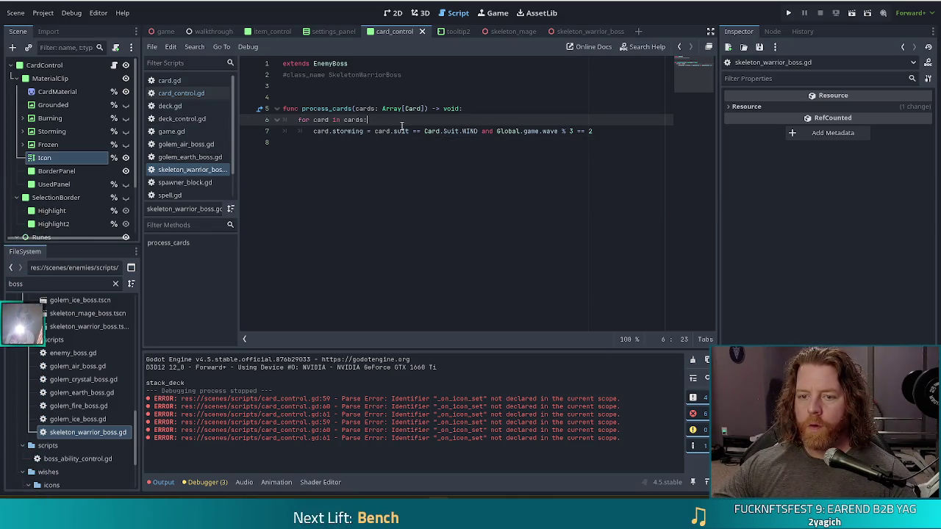
pyautogui.doubleClick(350, 131)
pyautogui.write('marked')
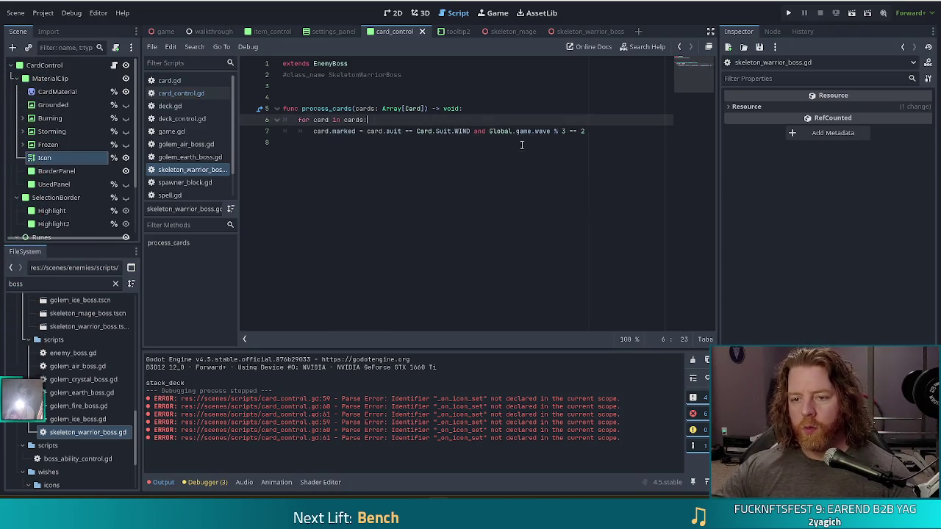
pyautogui.press('Escape')
pyautogui.press('Up')
pyautogui.press('End')
pyautogui.click(447, 131)
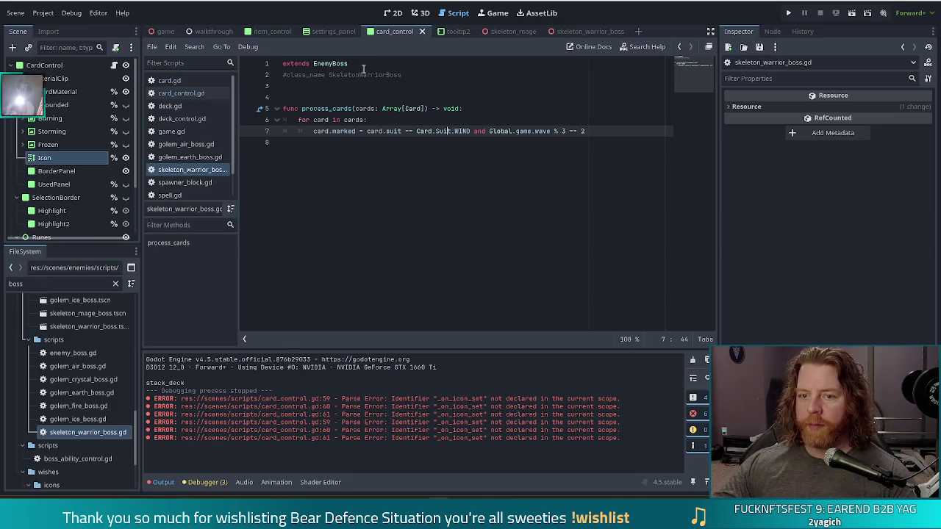
pyautogui.click(420, 74)
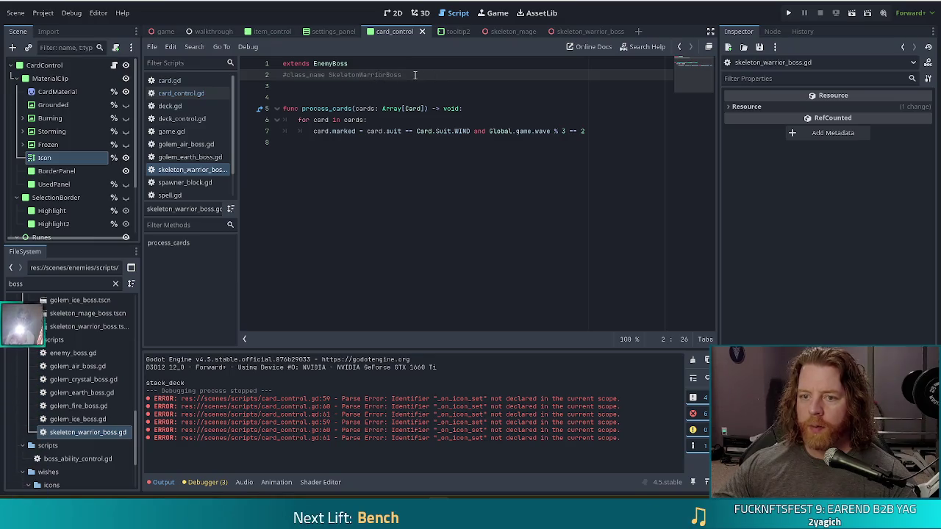
pyautogui.doubleClick(369, 75)
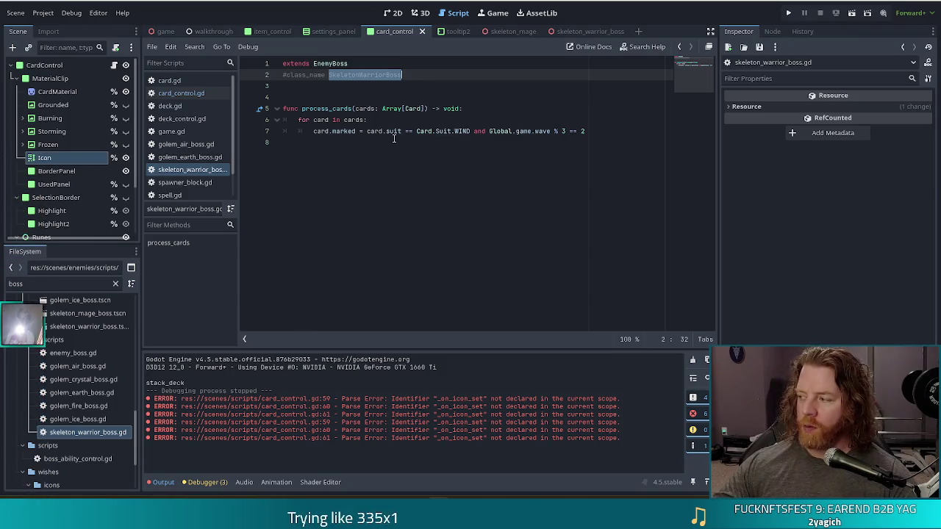
pyautogui.scroll(-2, 198, 115)
pyautogui.scroll(2, 198, 115)
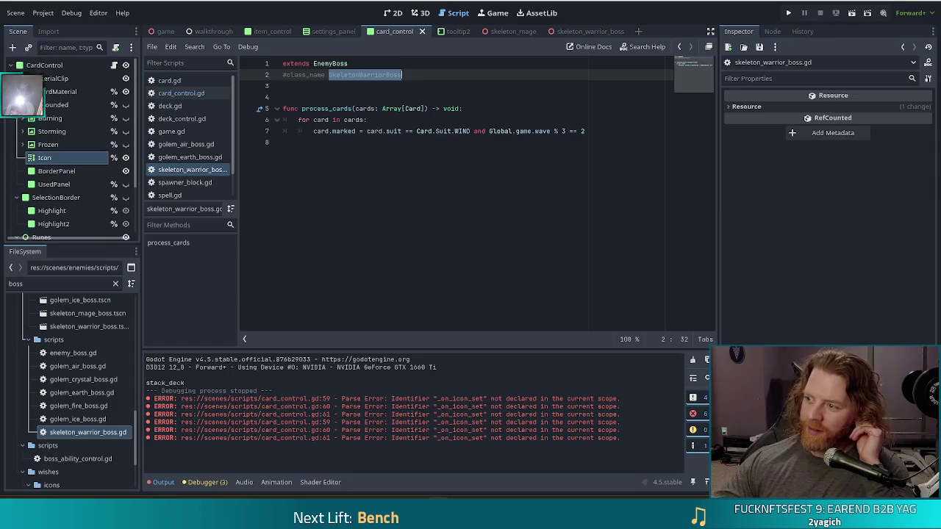
pyautogui.click(590, 131)
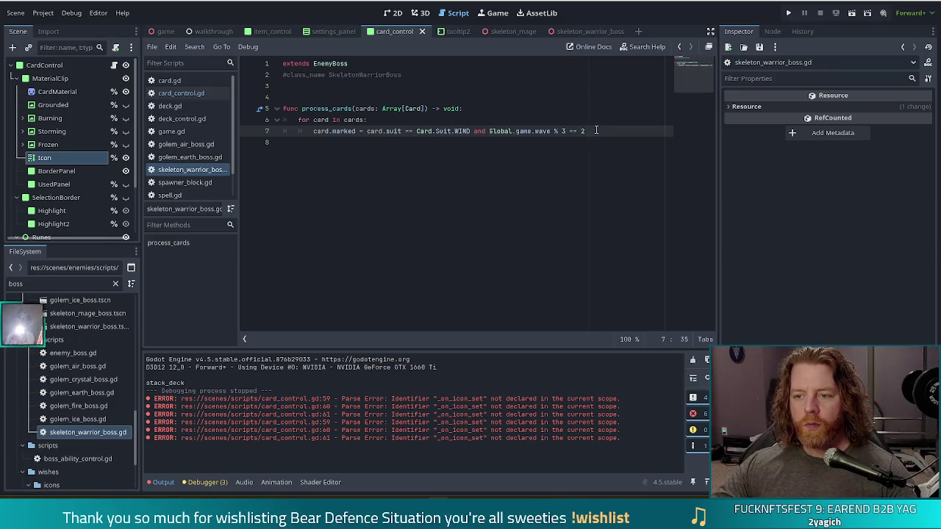
pyautogui.moveTo(588, 131); pyautogui.dragTo(316, 131)
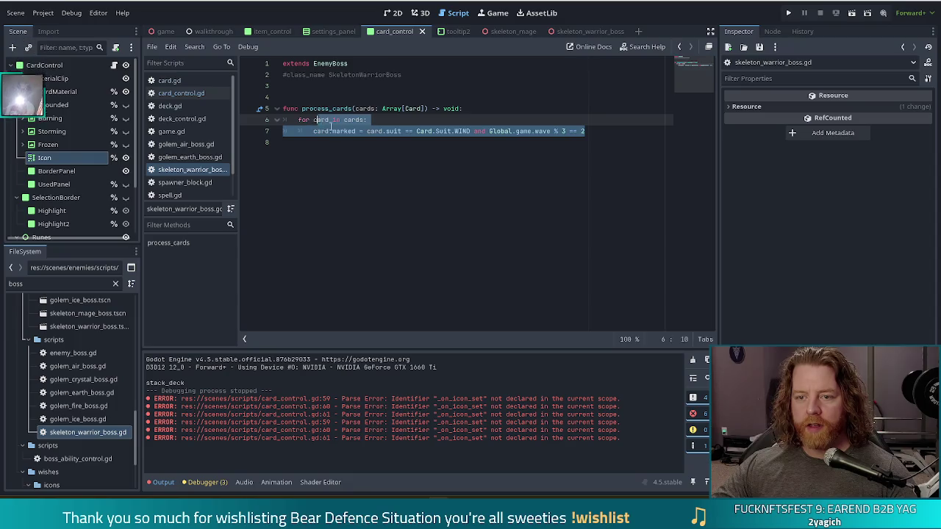
pyautogui.click(383, 131)
pyautogui.click(348, 131)
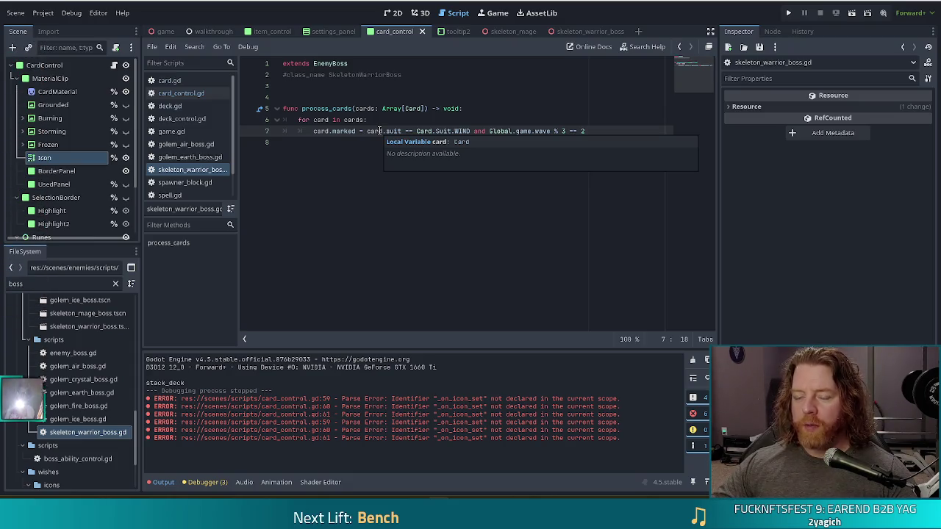
pyautogui.click(595, 132)
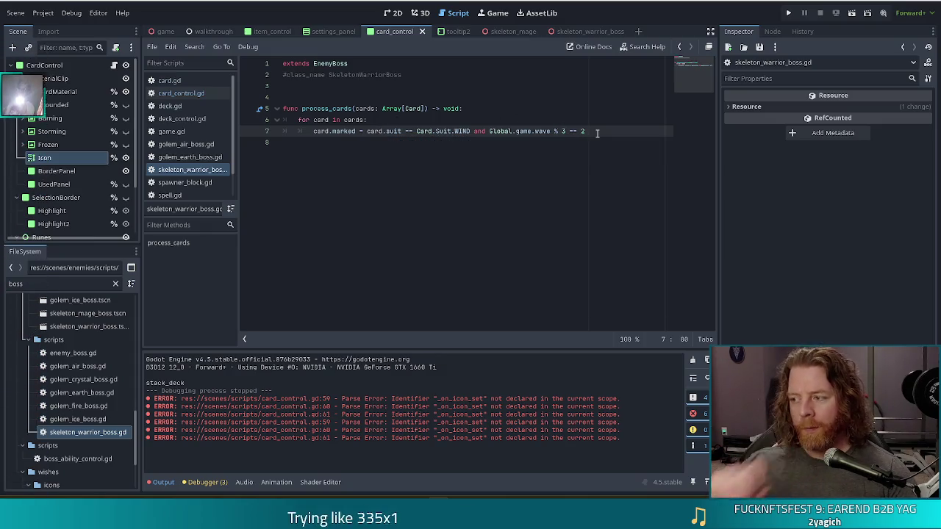
pyautogui.click(376, 119)
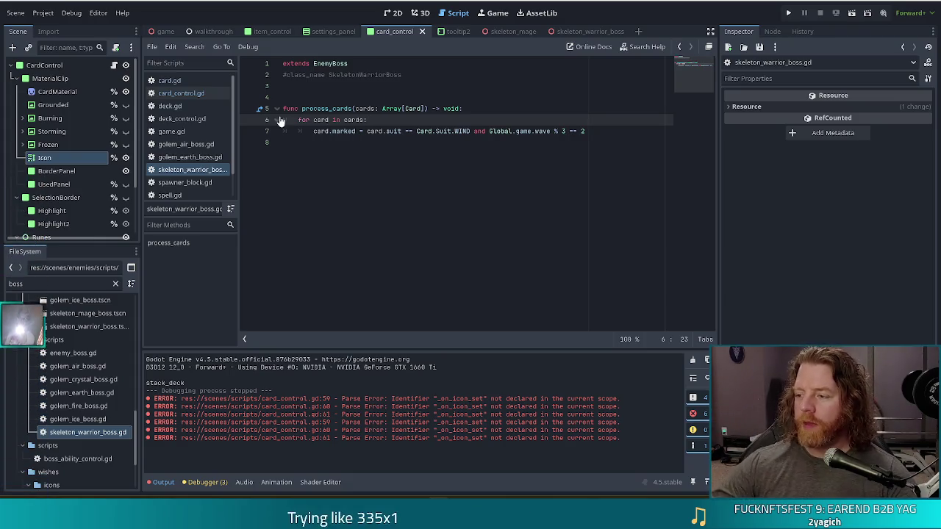
pyautogui.click(605, 133)
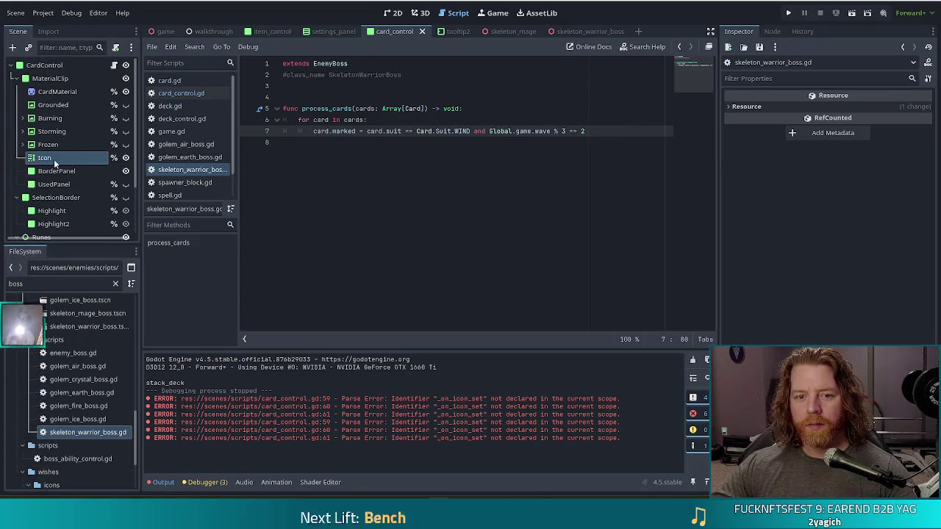
pyautogui.click(126, 159)
pyautogui.hotkey('ctrl', 's')
# Select skeleton_warrior_boss.tres in the FileSystem to show its properties in the Inspector
pyautogui.click(491, 131)
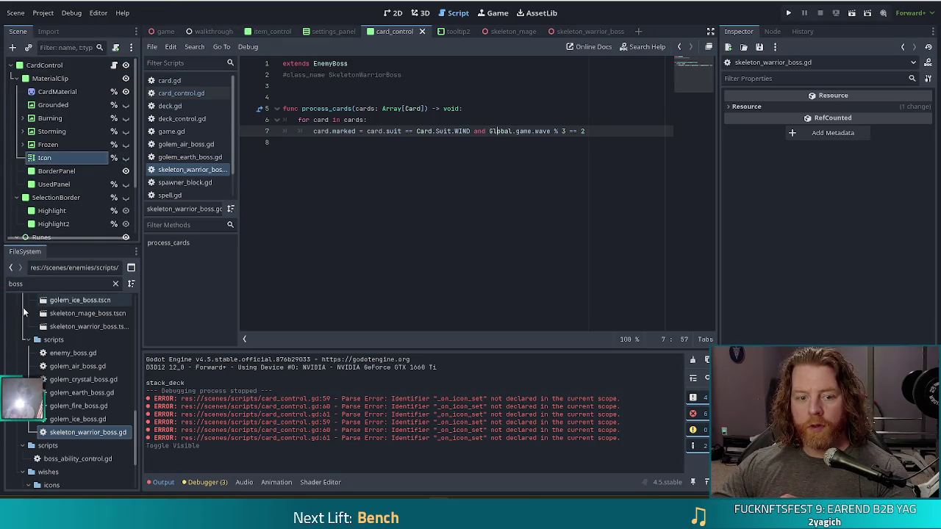
pyautogui.click(41, 285)
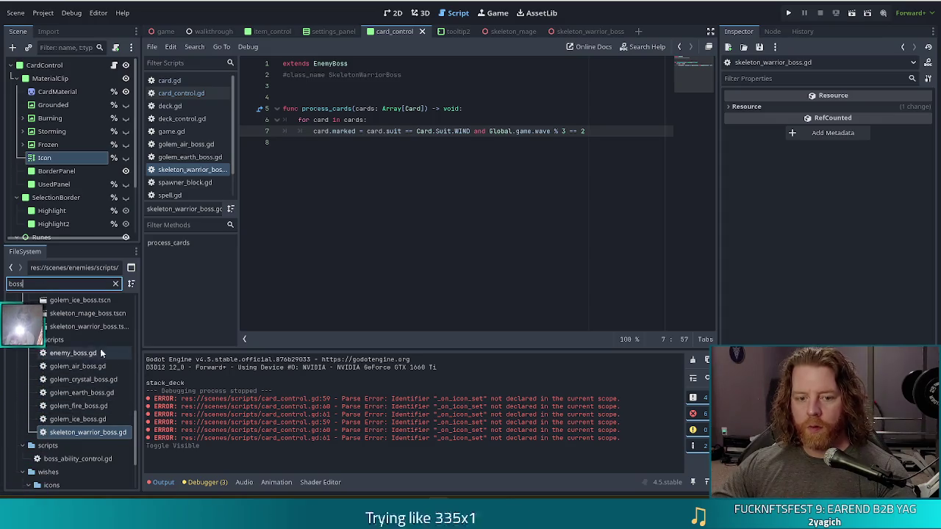
pyautogui.scroll(2, 95, 377)
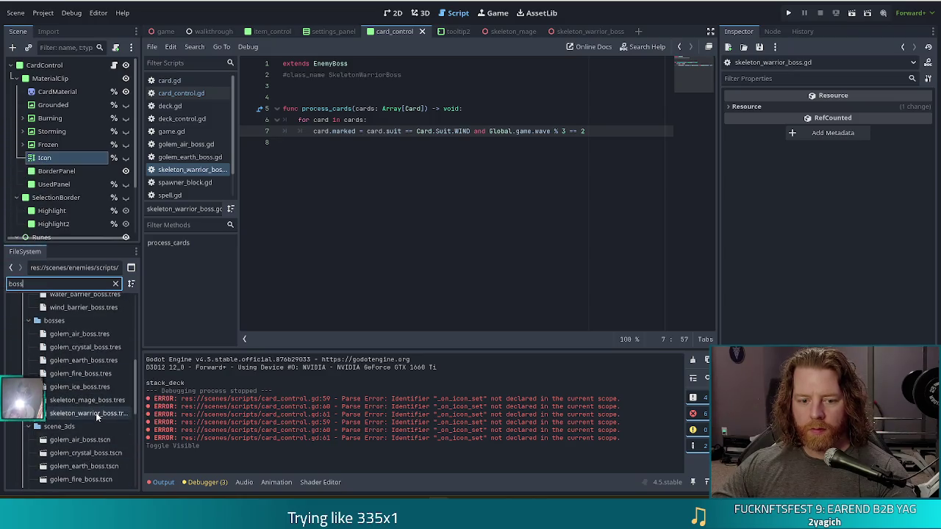
pyautogui.scroll(6, 96, 412)
pyautogui.click(96, 412)
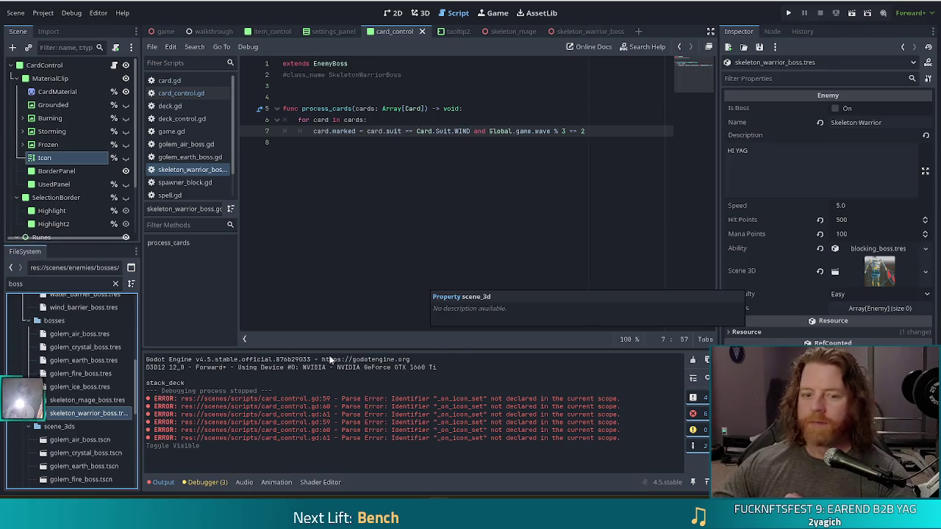
# Attach the skeleton_warrior_boss.gd script to the skeleton_warrior_boss.tres resource
pyautogui.scroll(-3, 83, 385)
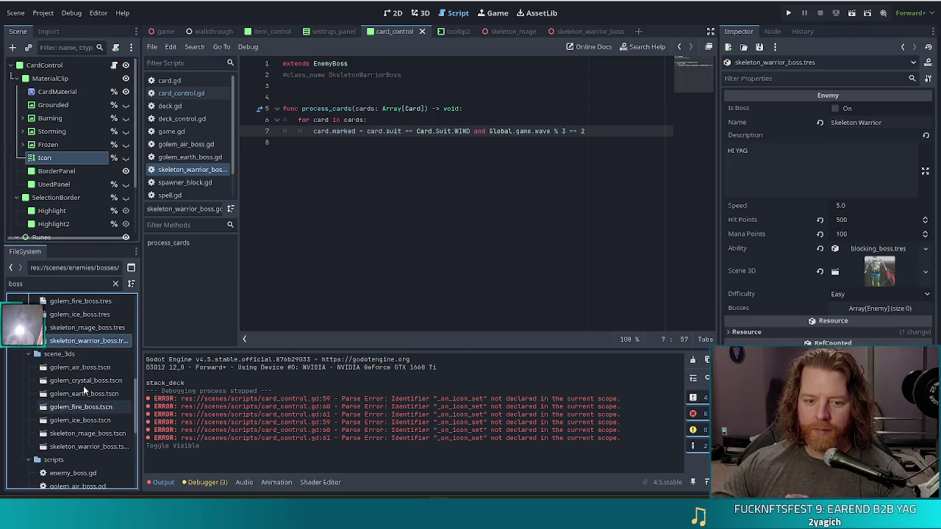
pyautogui.scroll(-5, 81, 386)
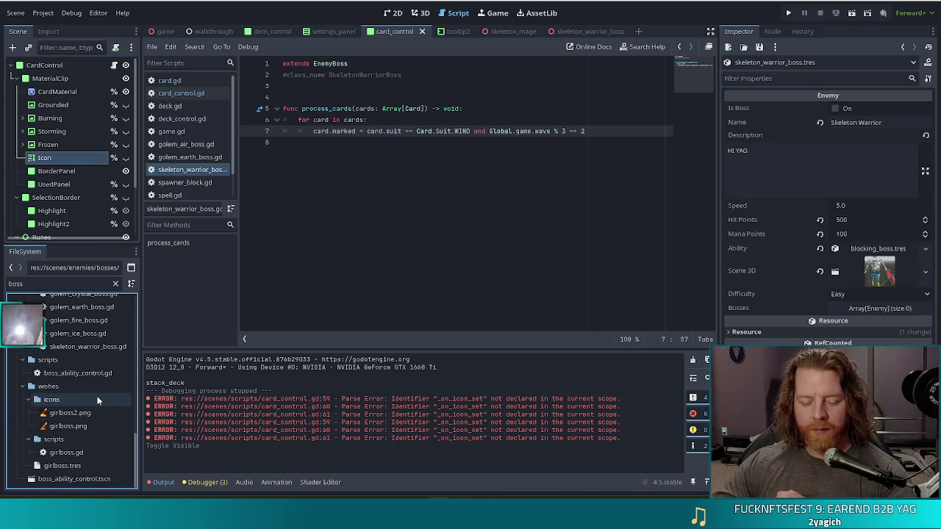
pyautogui.scroll(2, 99, 393)
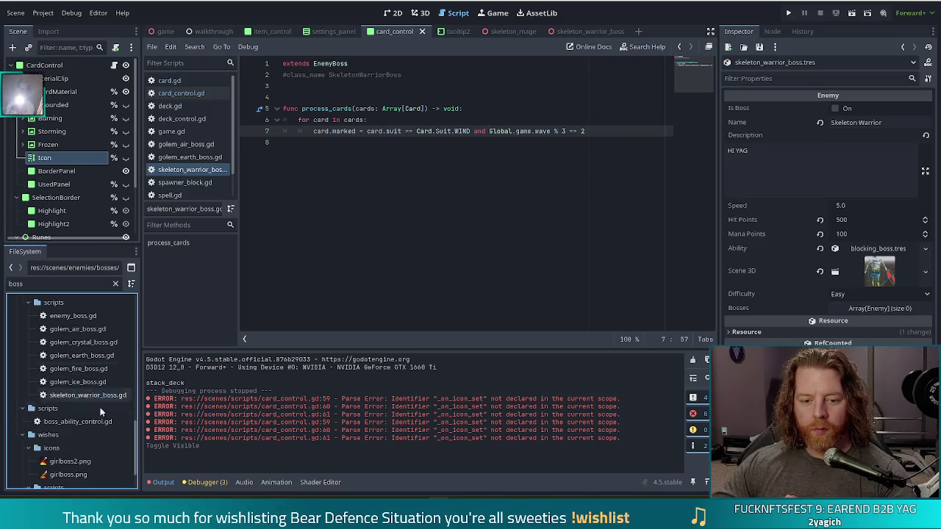
pyautogui.moveTo(103, 395); pyautogui.dragTo(889, 330)
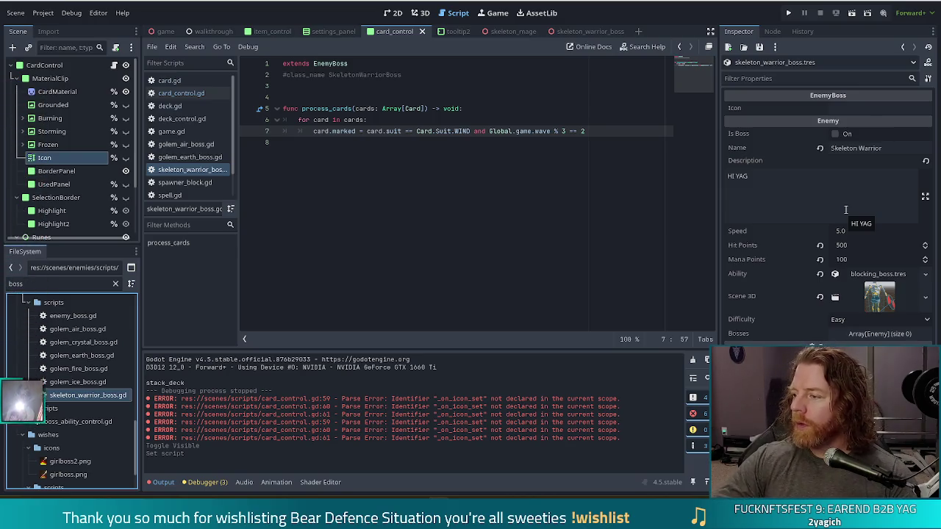
# Save skeleton_warrior_boss.tres with its EnemyBoss script, 500 HP, 100 mana and blocking_boss ability
pyautogui.click(809, 181)
pyautogui.hotkey('ctrl', 's')
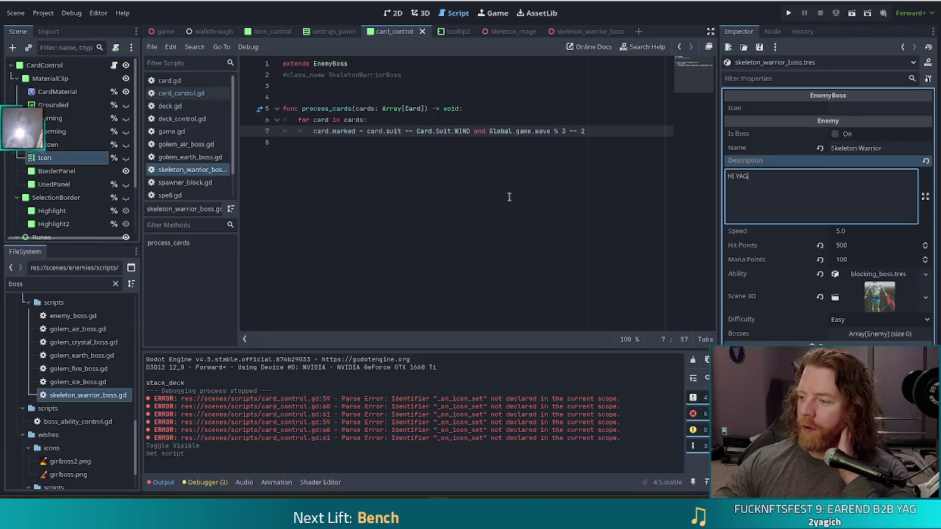
pyautogui.click(585, 131)
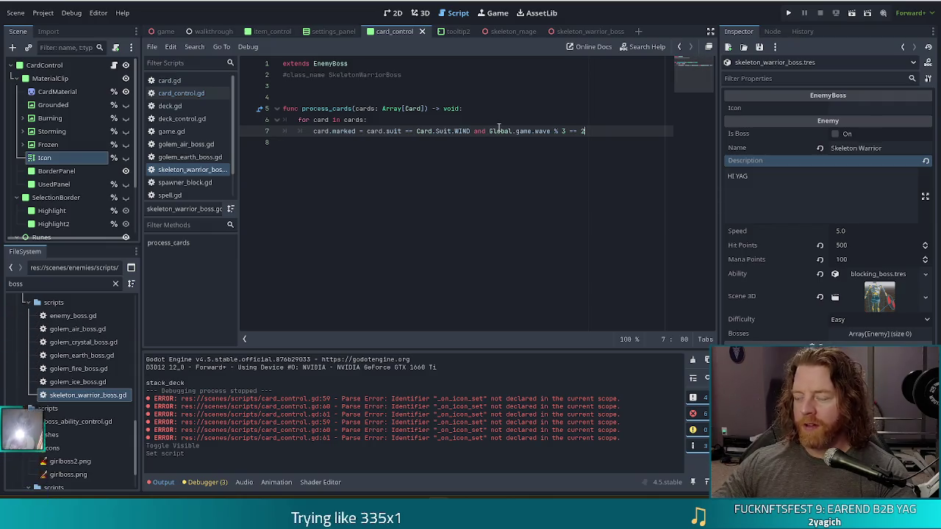
# Filter the FileSystem dock with 'skeleton_war' to list the skeleton warrior files
pyautogui.moveTo(498, 129)
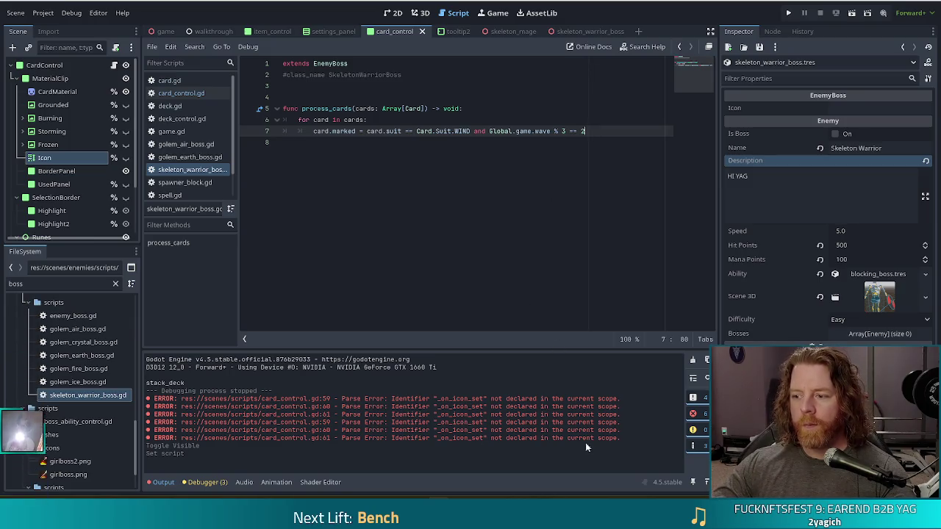
pyautogui.doubleClick(15, 283)
pyautogui.write('skeleton')
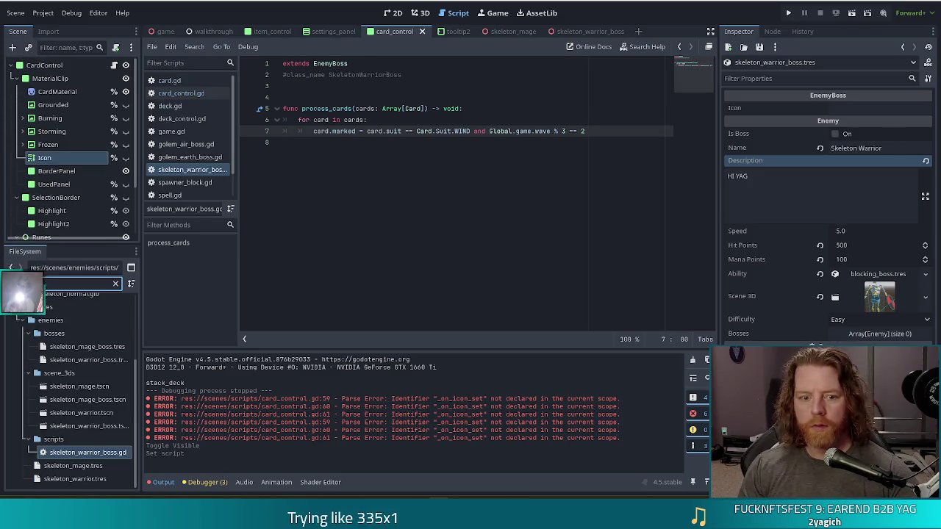
pyautogui.write('_war')
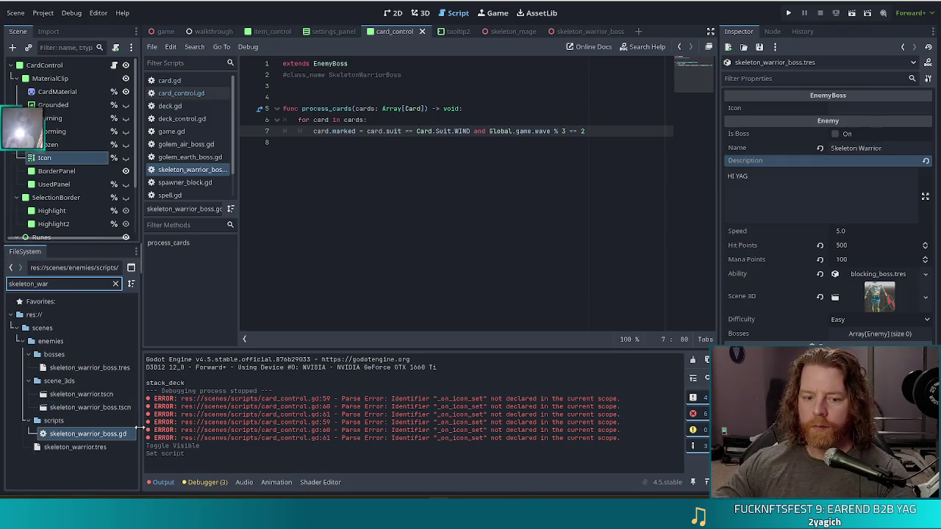
# Open skeleton_warrior.tres and add one empty element to its Bosses array
pyautogui.click(94, 447)
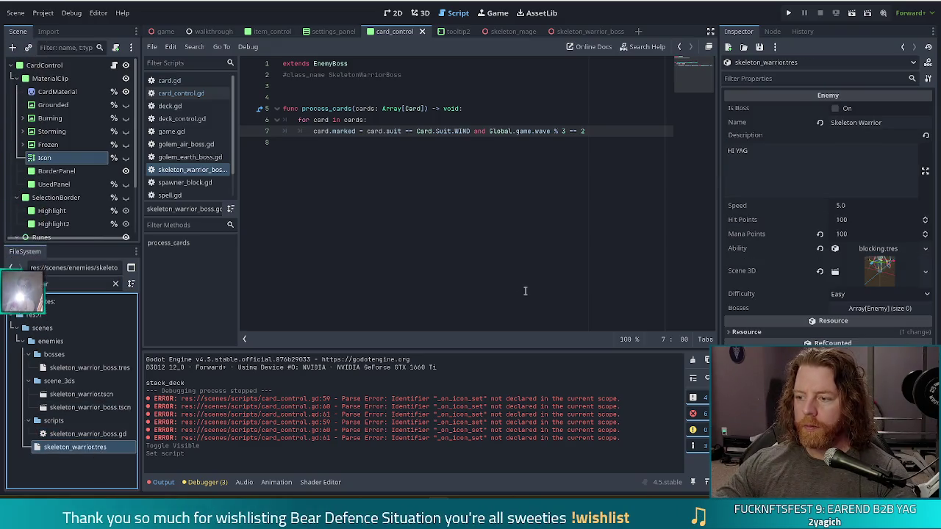
pyautogui.click(880, 308)
pyautogui.click(855, 331)
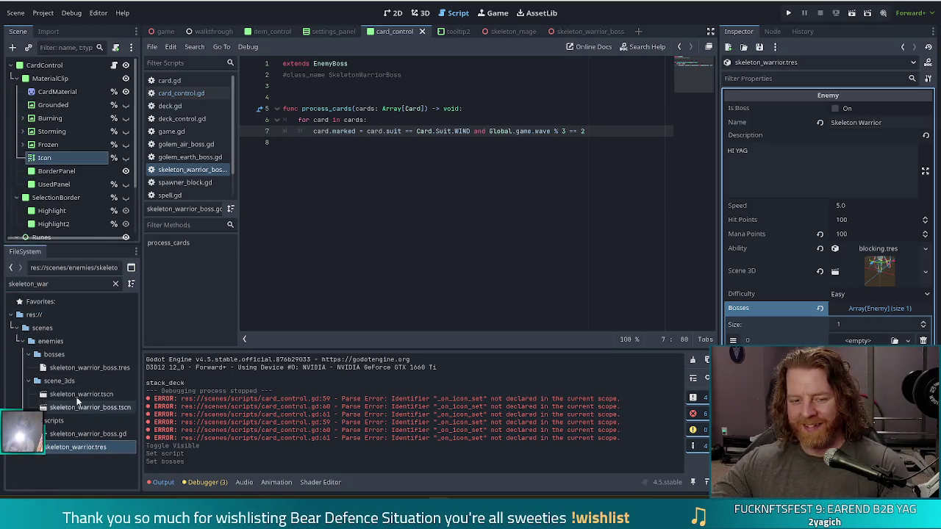
pyautogui.moveTo(81, 368); pyautogui.dragTo(490, 313)
# Drop skeleton_warrior_boss.tres into the empty Bosses slot of skeleton_warrior.tres
pyautogui.moveTo(786, 343); pyautogui.dragTo(858, 340)
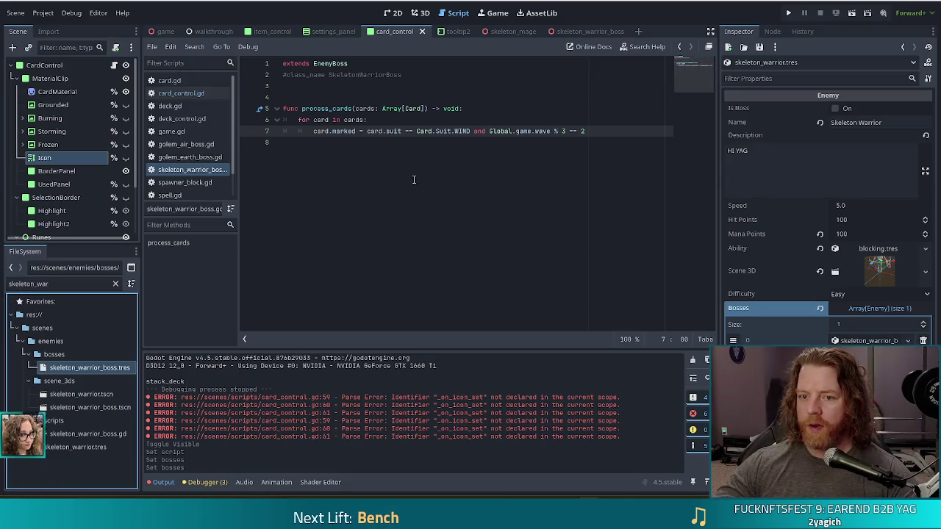
pyautogui.click(466, 121)
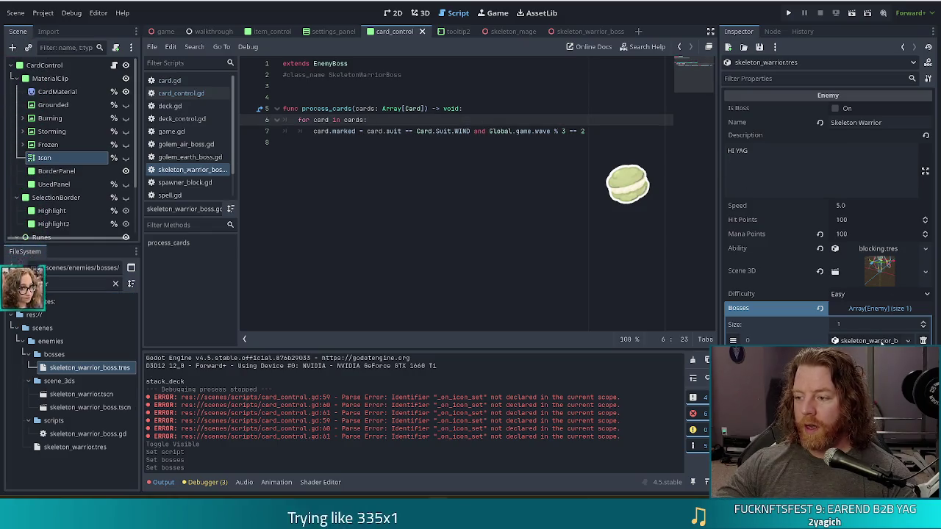
# Run the project to bring up the Bear Defence Situation v0.13 title screen
pyautogui.click(429, 109)
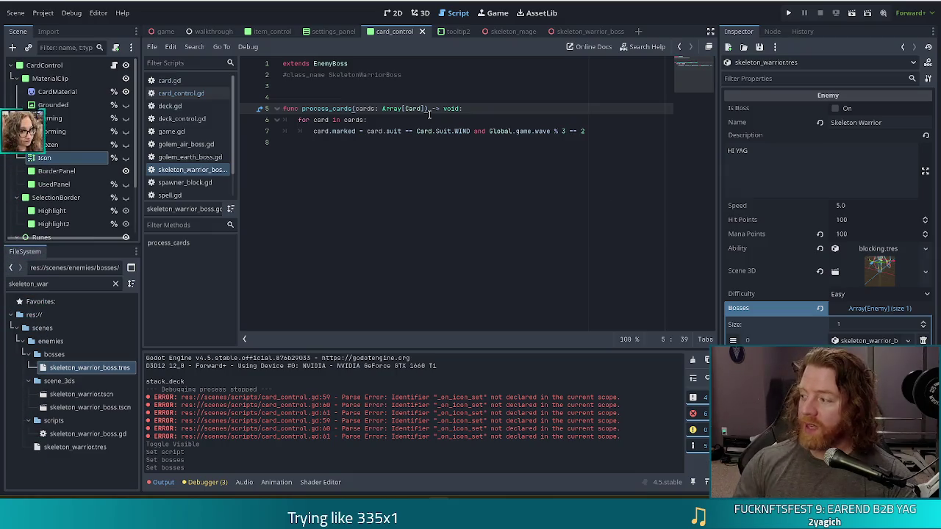
pyautogui.click(789, 14)
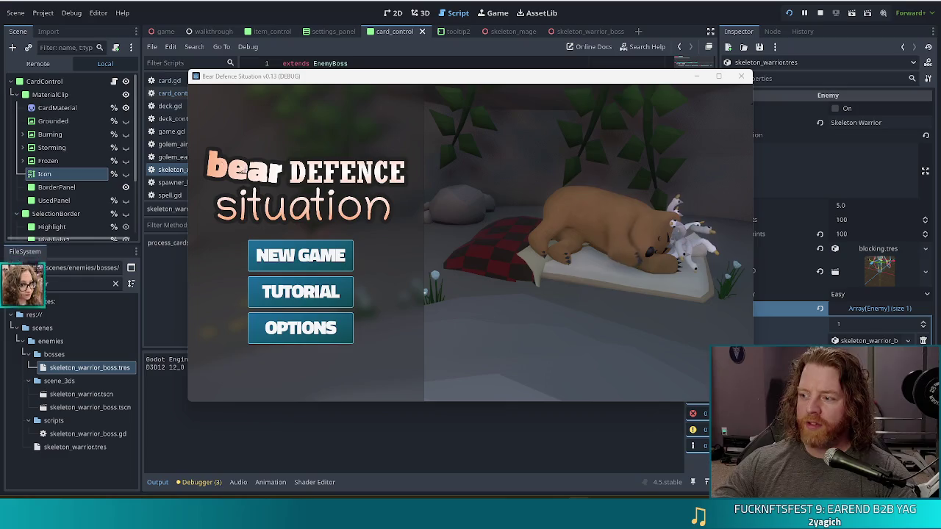
# Start a new game at Level 1/9 against the Skeleton Warrior and nudge the window left
pyautogui.click(307, 258)
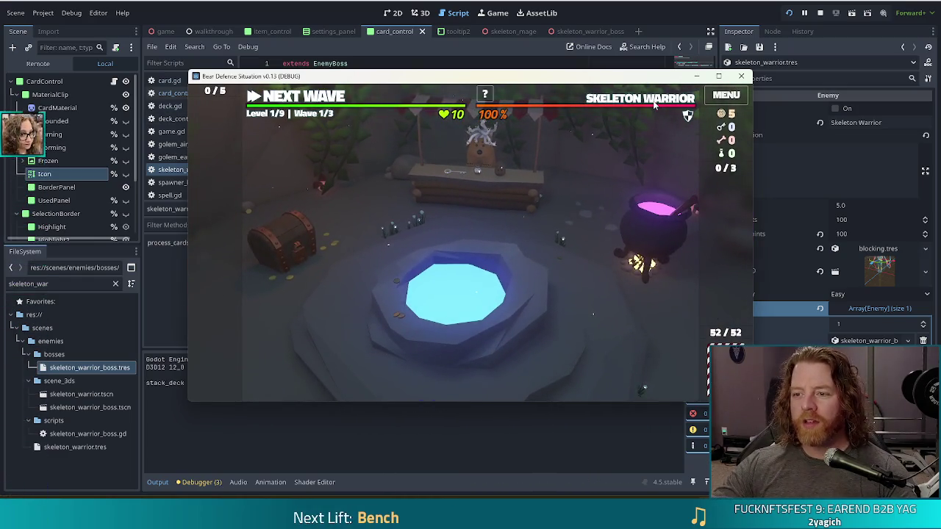
pyautogui.moveTo(655, 105)
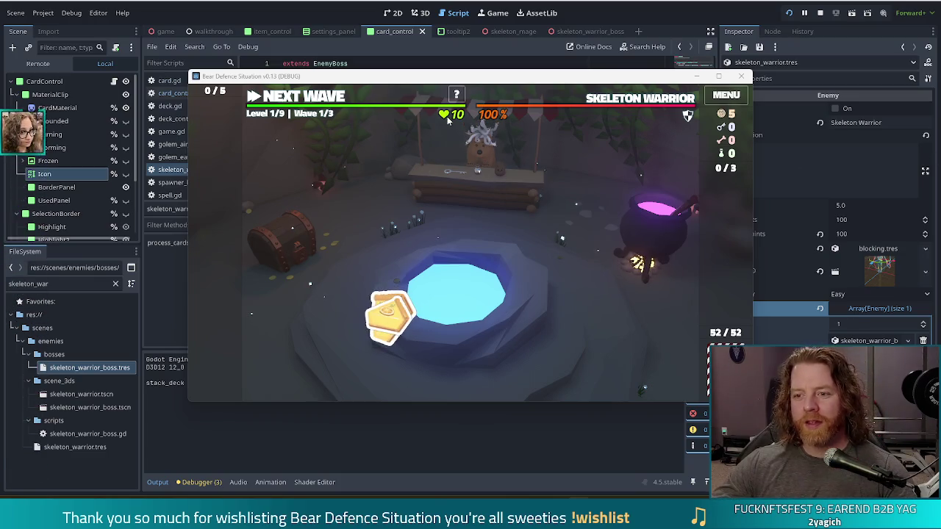
pyautogui.moveTo(488, 82); pyautogui.dragTo(467, 81)
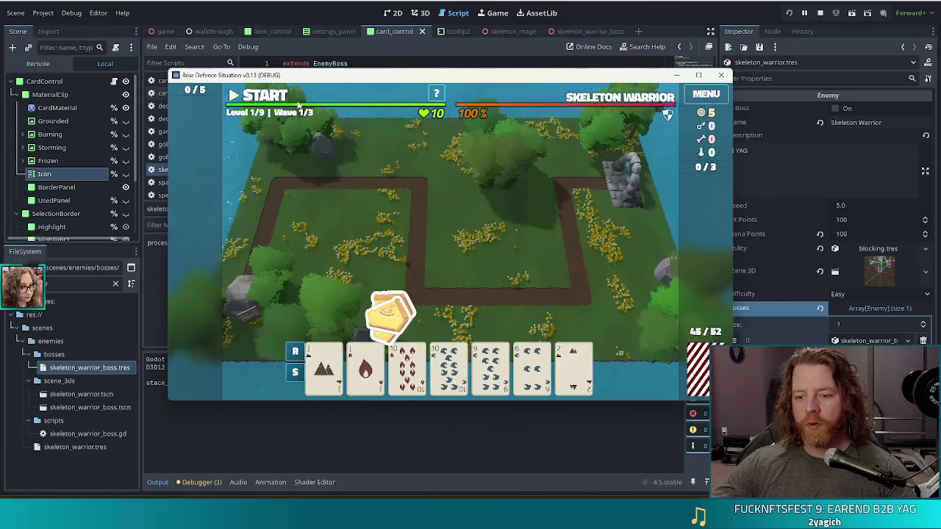
# Play a pair of tens to build a ballista tower and clear the wave-complete messages
pyautogui.click(450, 367)
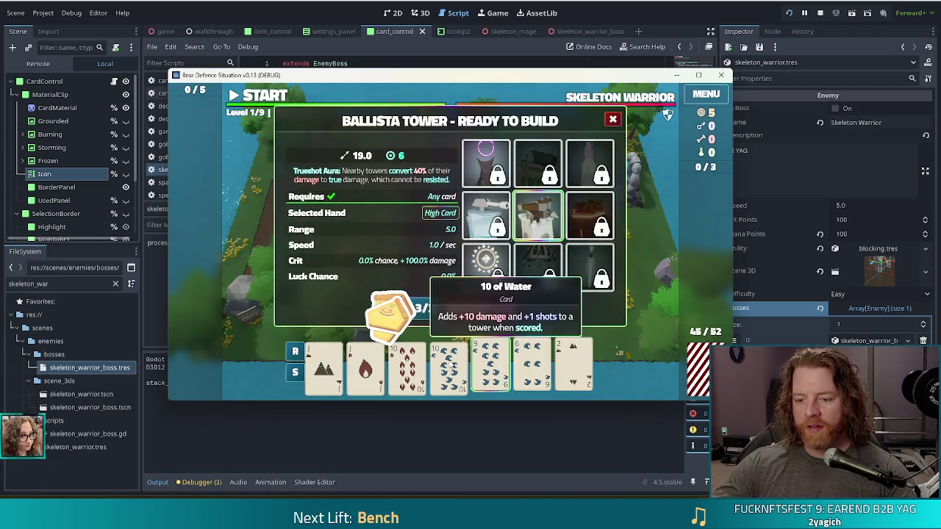
pyautogui.click(417, 366)
pyautogui.click(412, 308)
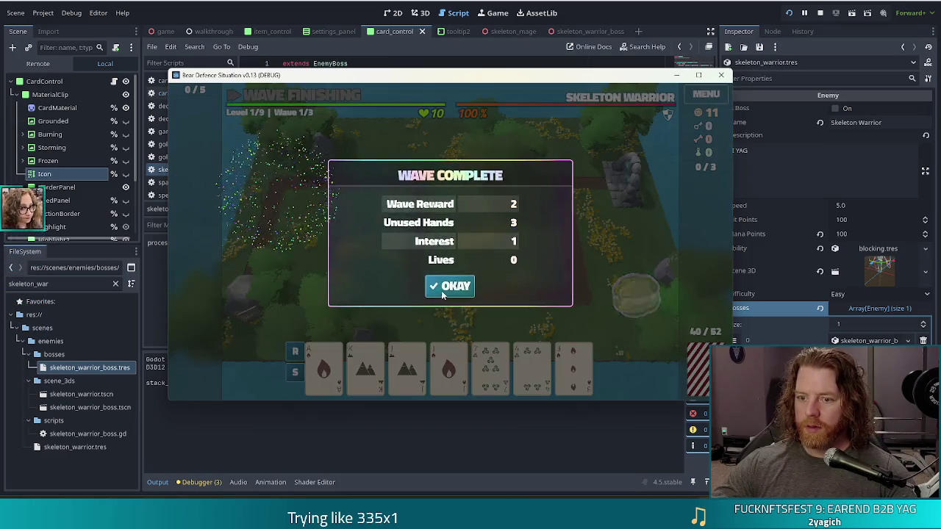
pyautogui.click(454, 284)
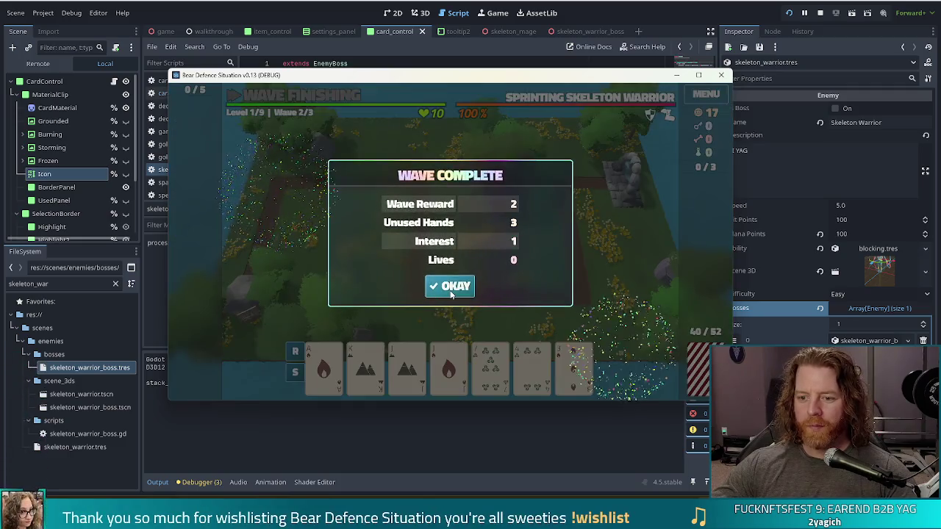
pyautogui.click(450, 284)
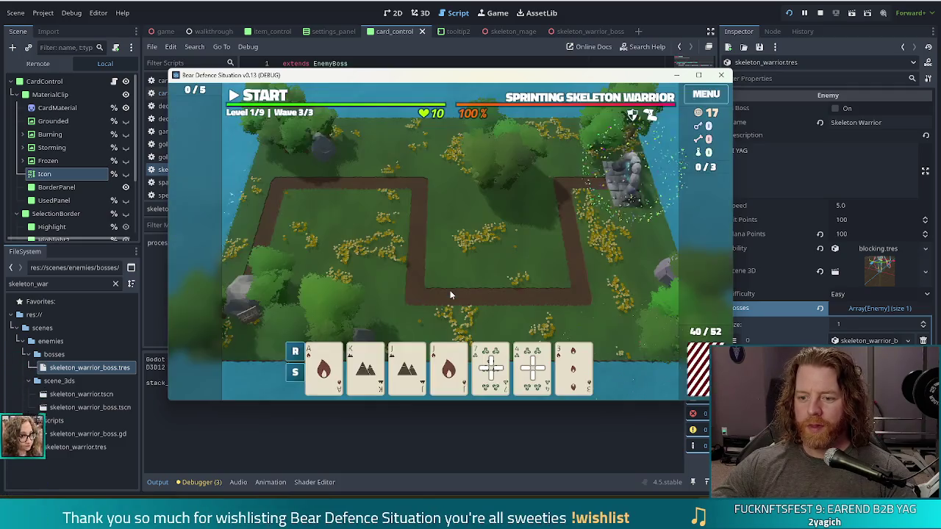
# Shift the game window up and left, then read the descriptions of cards in hand
pyautogui.moveTo(493, 373)
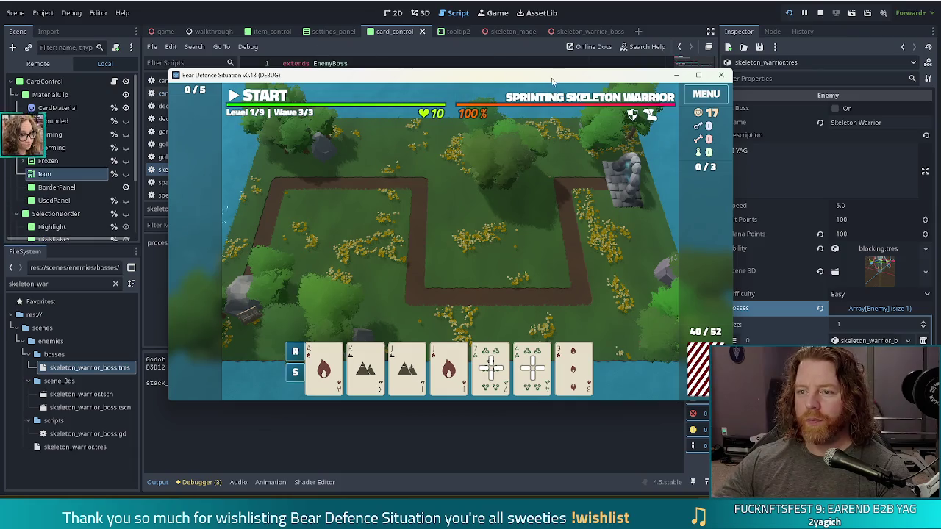
pyautogui.moveTo(588, 81)
pyautogui.mouseDown()
pyautogui.moveTo(564, 74)
pyautogui.moveTo(572, 69)
pyautogui.mouseUp()
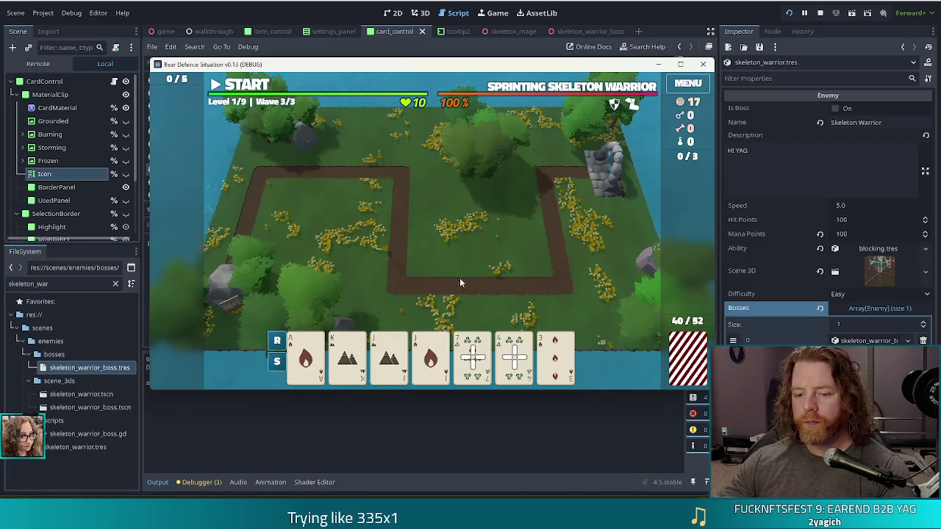
pyautogui.moveTo(513, 360)
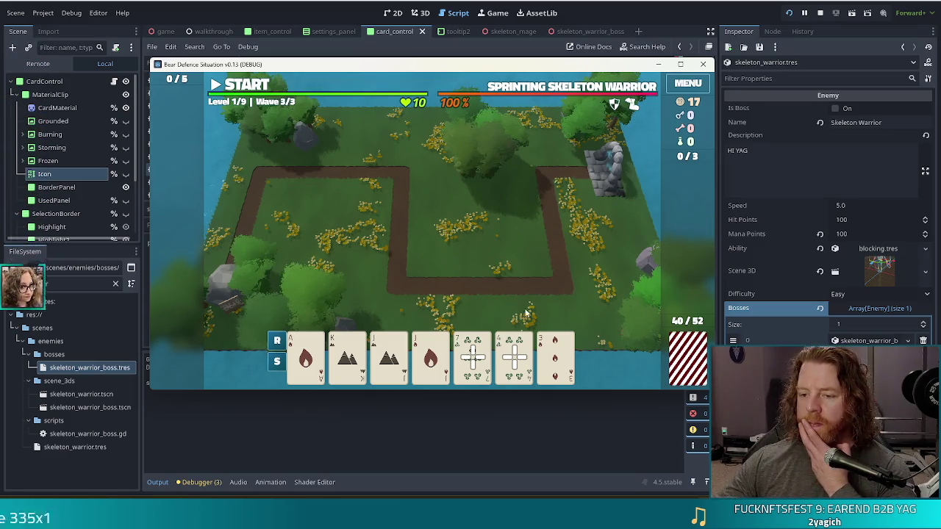
pyautogui.moveTo(473, 355)
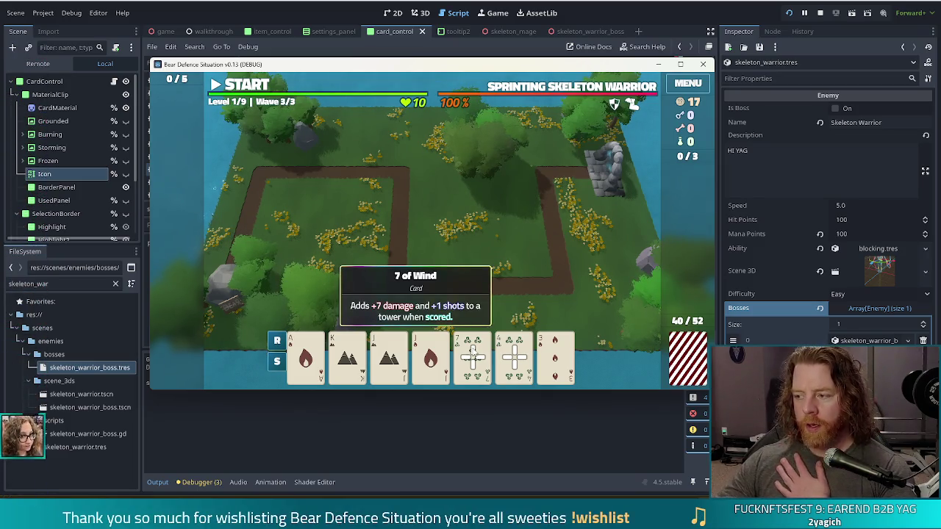
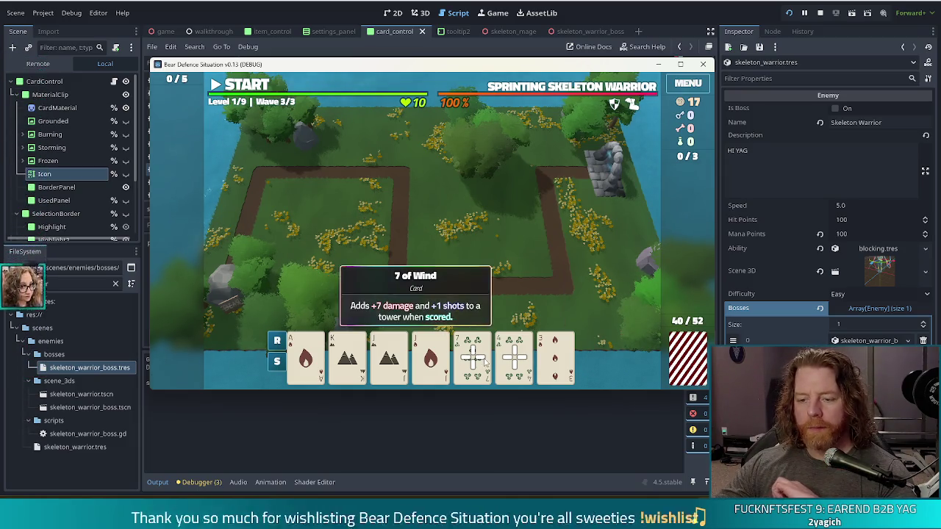
# Bring the script editor forward and stop the running game
pyautogui.moveTo(515, 355)
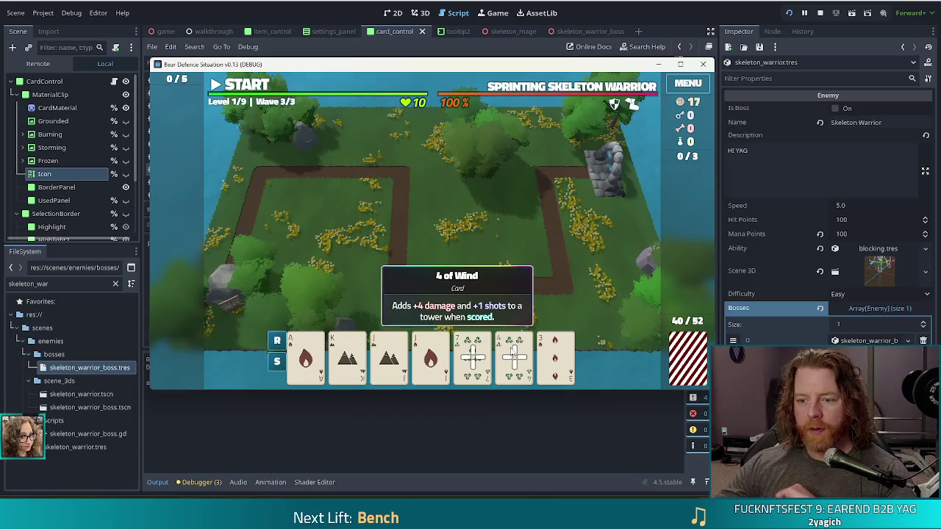
pyautogui.moveTo(474, 356)
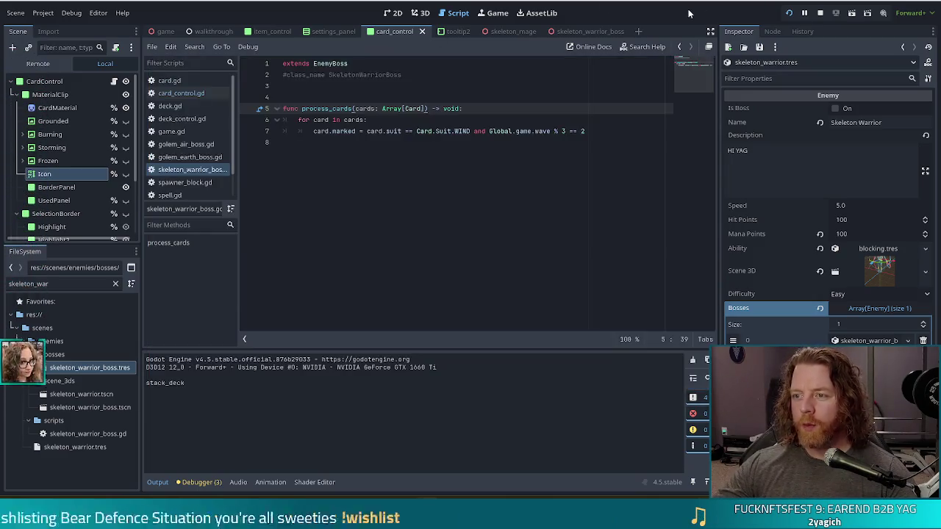
pyautogui.click(677, 34)
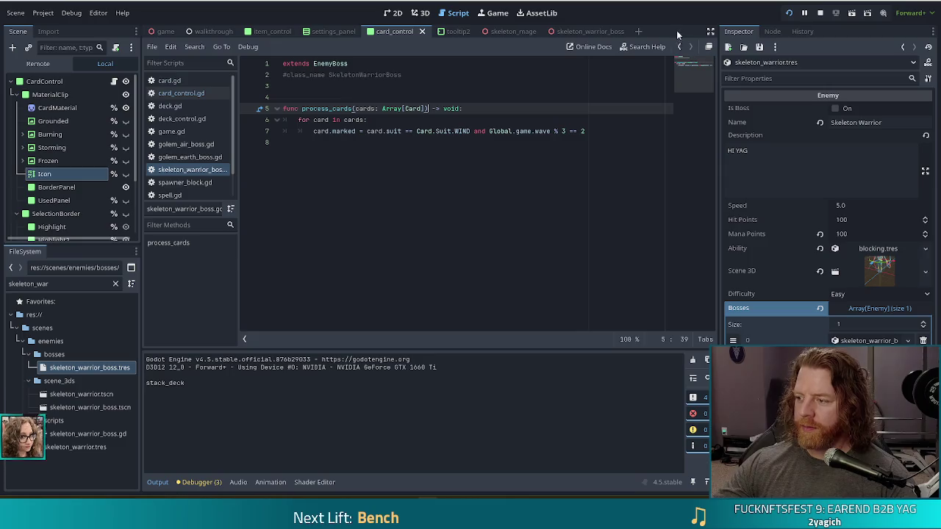
pyautogui.click(820, 15)
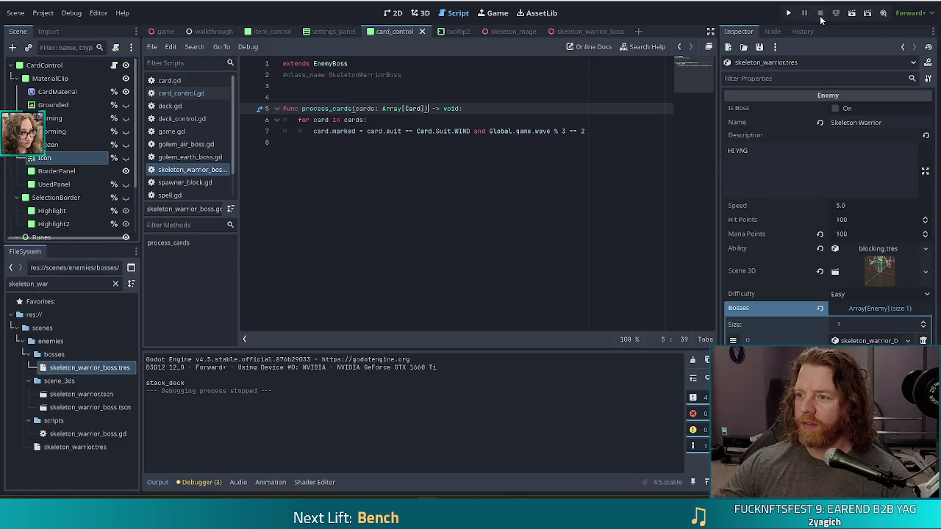
# Review the card-marking lines 6–7 of skeleton_warrior_boss.gd, then switch to game.gd at hand.clear()
pyautogui.click(610, 130)
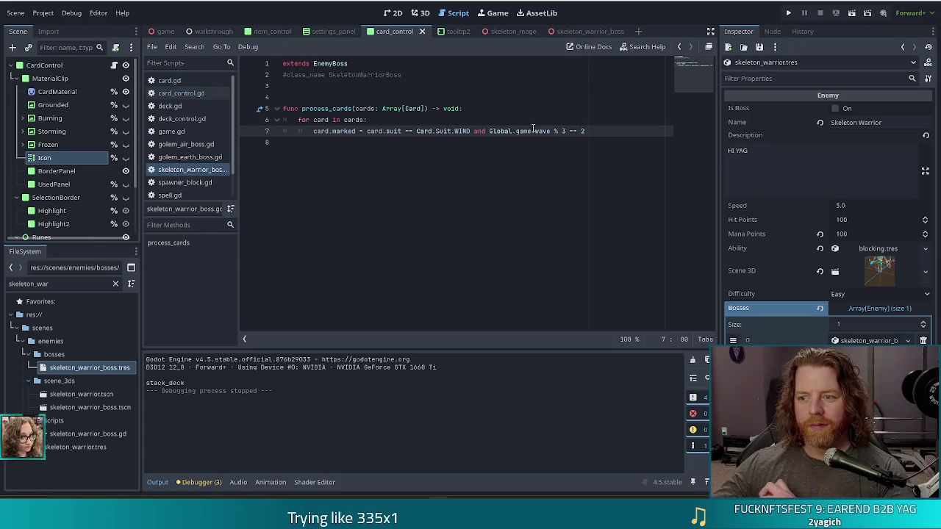
pyautogui.click(419, 120)
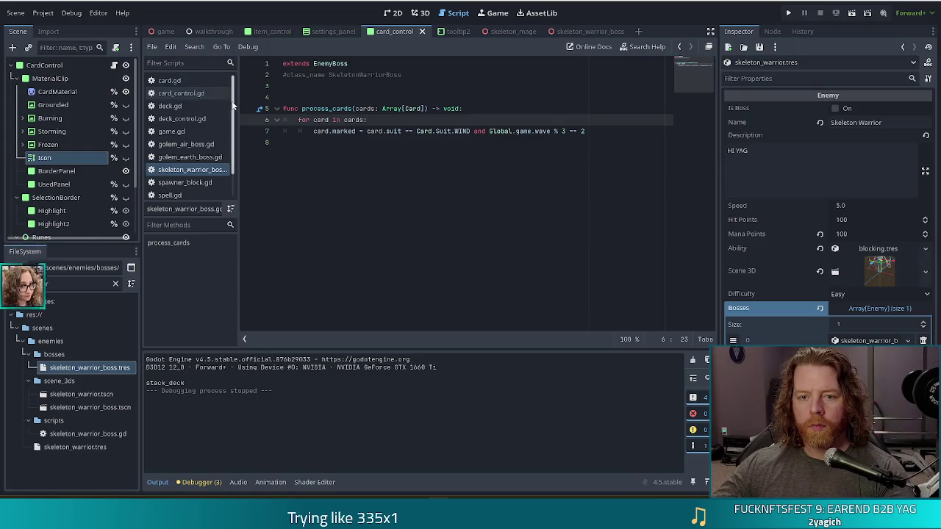
pyautogui.scroll(-2, 234, 149)
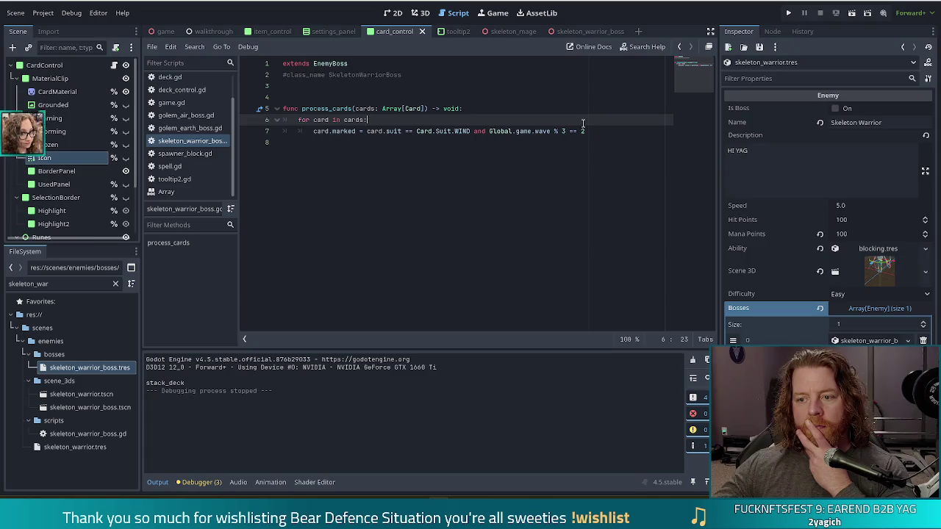
pyautogui.click(597, 130)
pyautogui.hotkey('ctrl', 'Left')
pyautogui.hotkey('ctrl', 'Left')
pyautogui.hotkey('ctrl', 'Left')
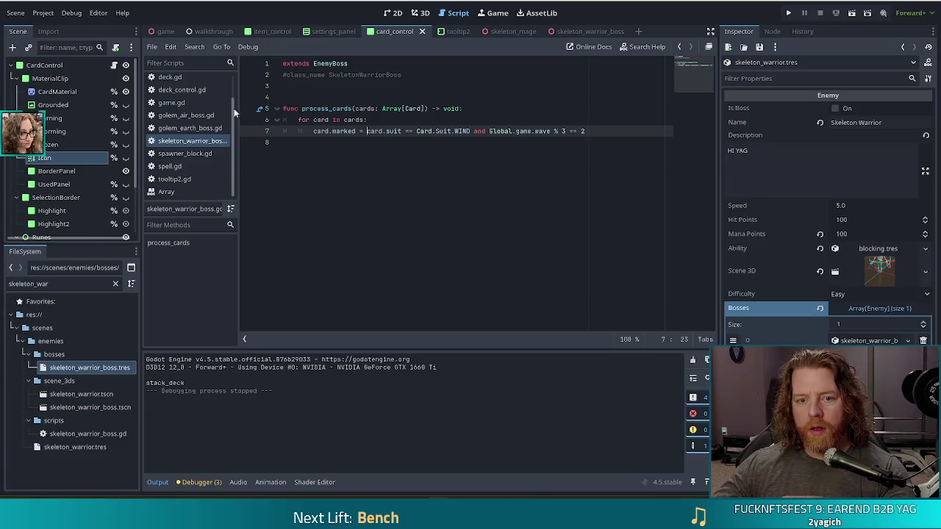
pyautogui.click(172, 102)
pyautogui.click(429, 188)
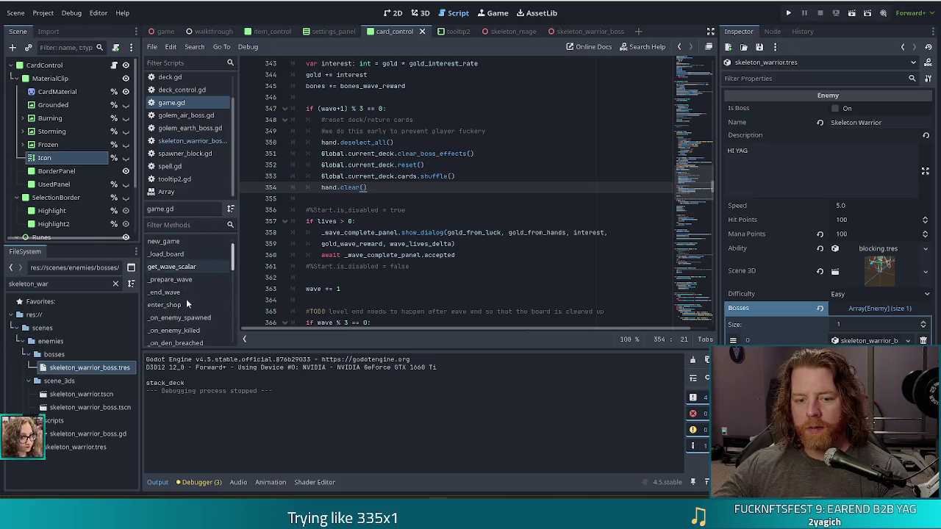
# Jump through the method list to the _score_hand and _score_card functions
pyautogui.scroll(-1, 186, 299)
pyautogui.scroll(-4, 188, 294)
pyautogui.scroll(-5, 188, 294)
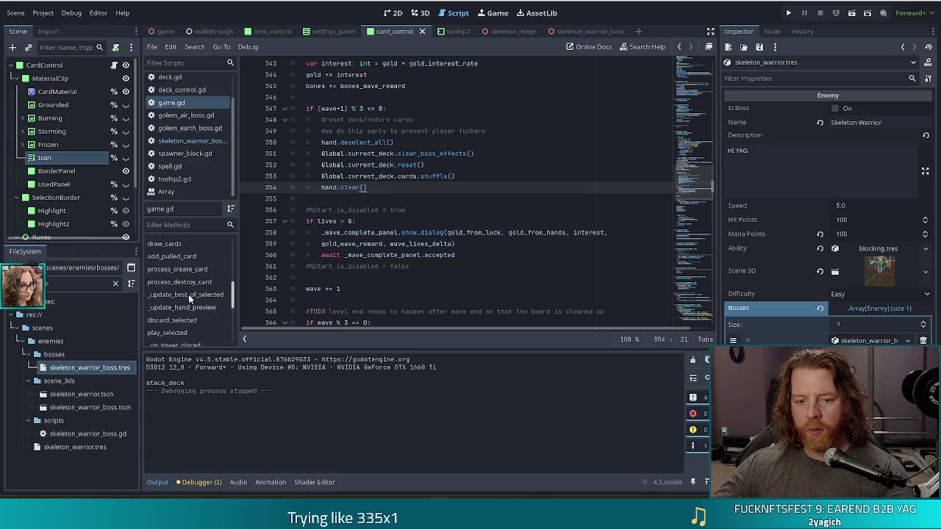
pyautogui.scroll(-3, 195, 260)
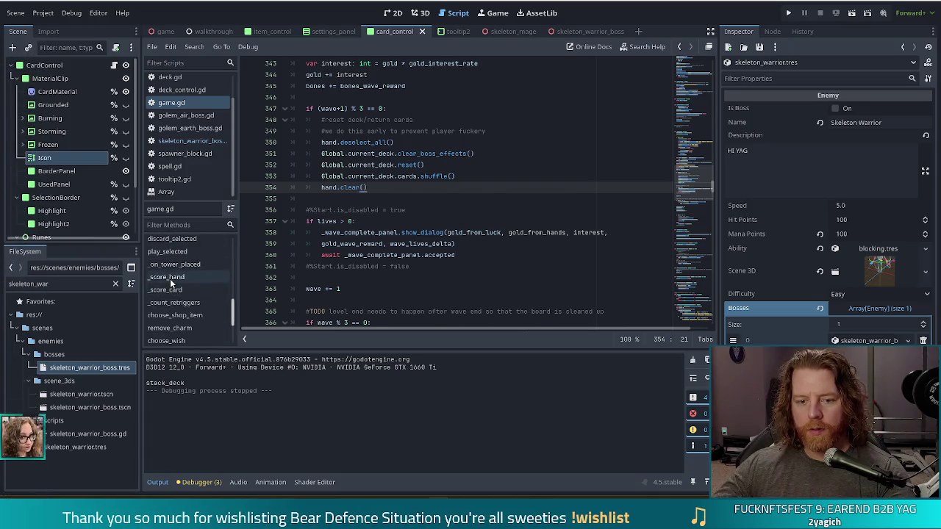
pyautogui.click(170, 278)
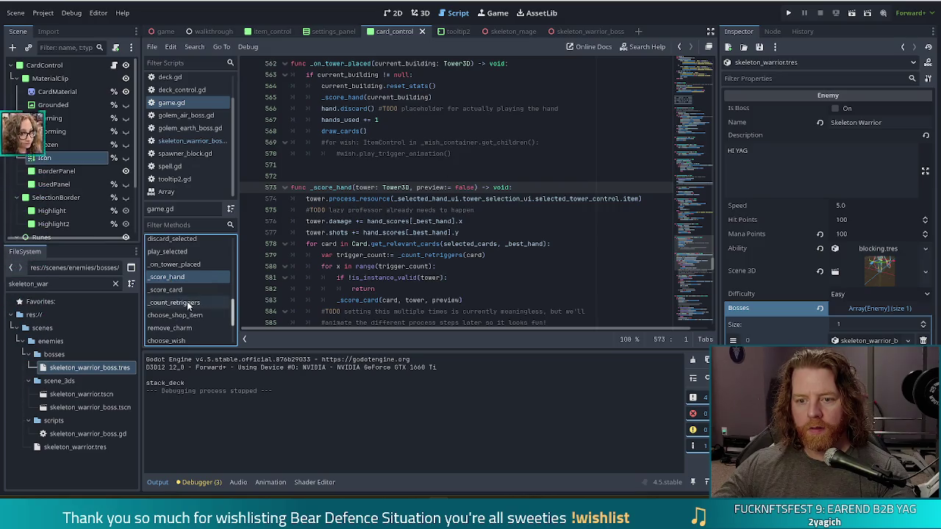
pyautogui.click(175, 291)
# Look over the burning and storming status lines and the create_unit call in _score_card
pyautogui.scroll(-9, 380, 197)
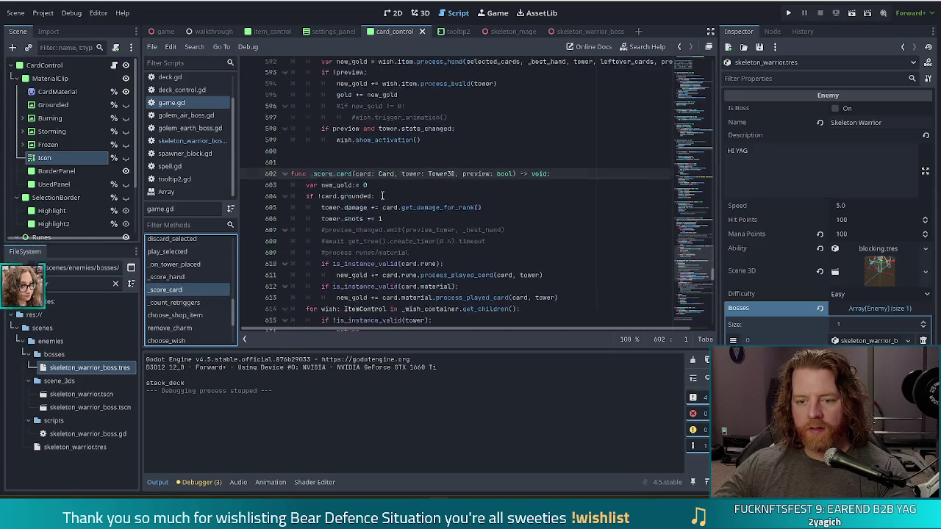
pyautogui.scroll(-2, 380, 196)
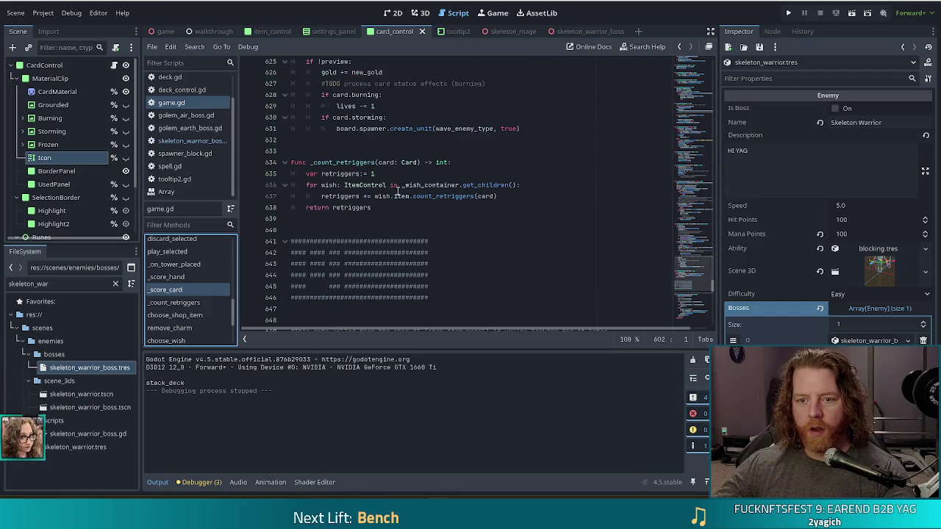
pyautogui.scroll(4, 490, 208)
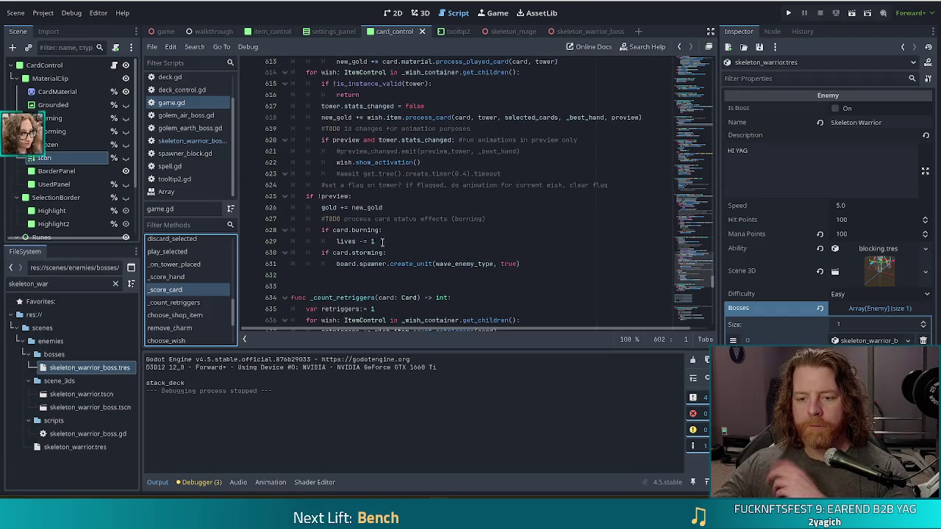
pyautogui.moveTo(327, 230); pyautogui.dragTo(436, 264)
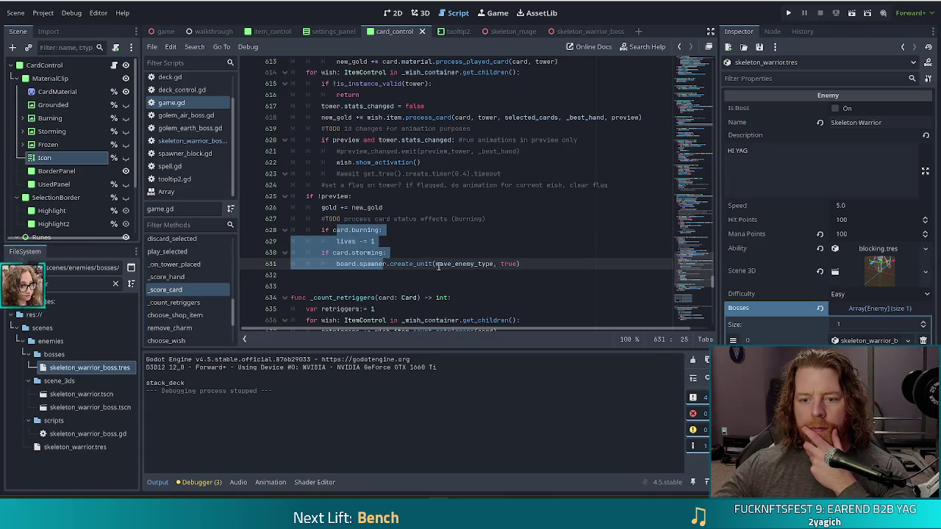
pyautogui.click(435, 264)
pyautogui.click(545, 264)
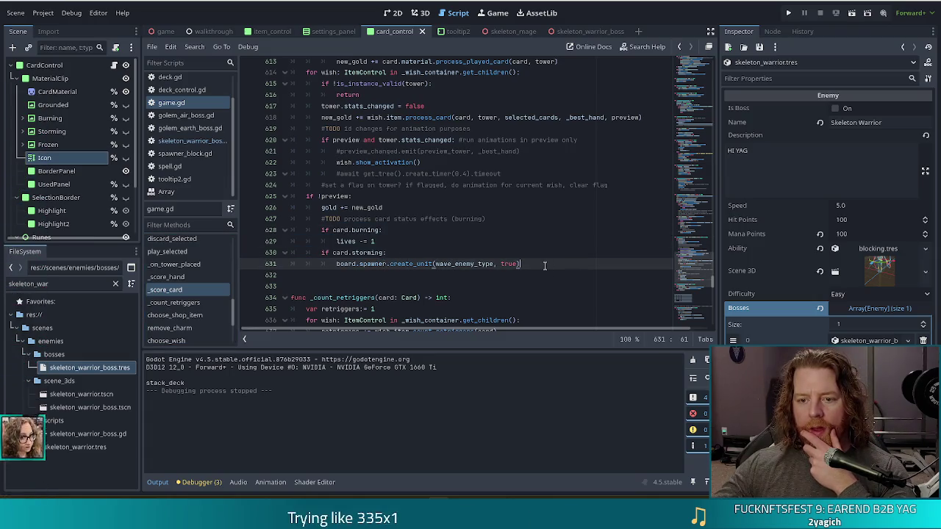
# Return to _score_hand and place the caret after the show_activation call on line 599
pyautogui.scroll(8, 544, 265)
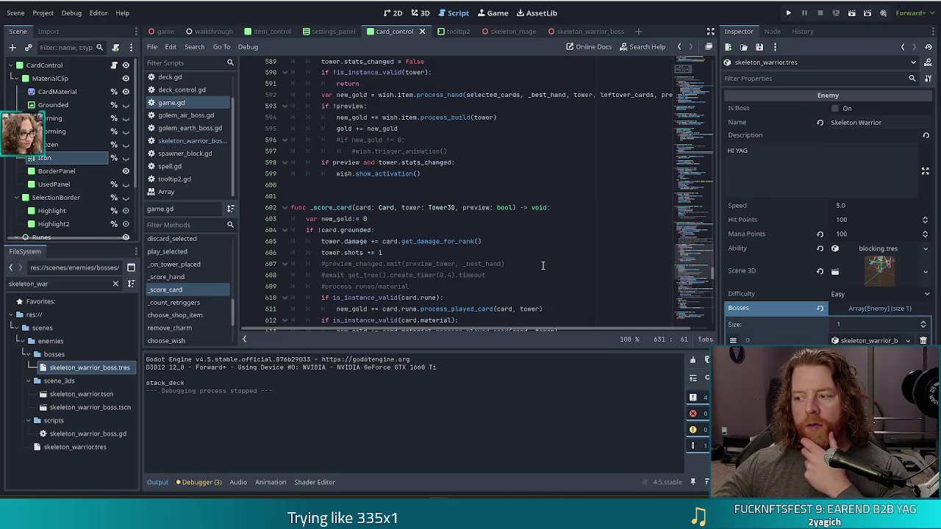
pyautogui.scroll(5, 421, 177)
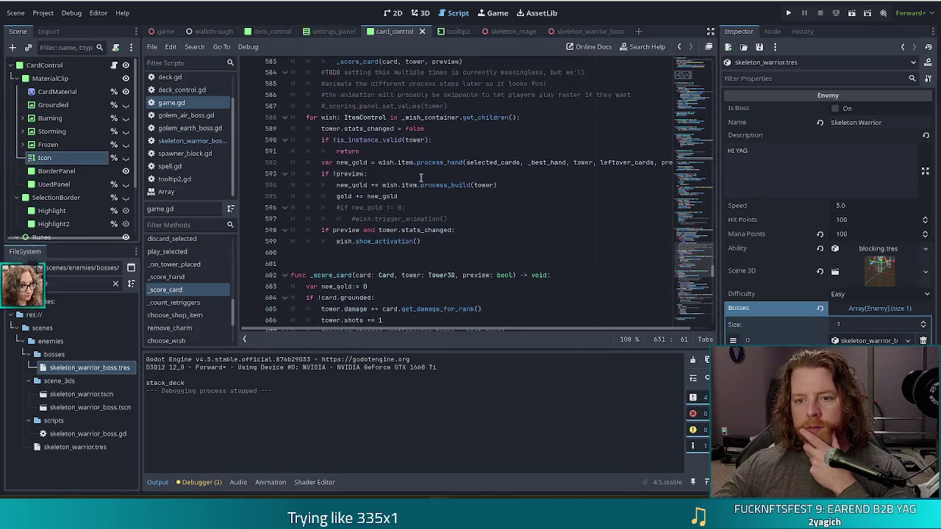
pyautogui.scroll(2, 420, 180)
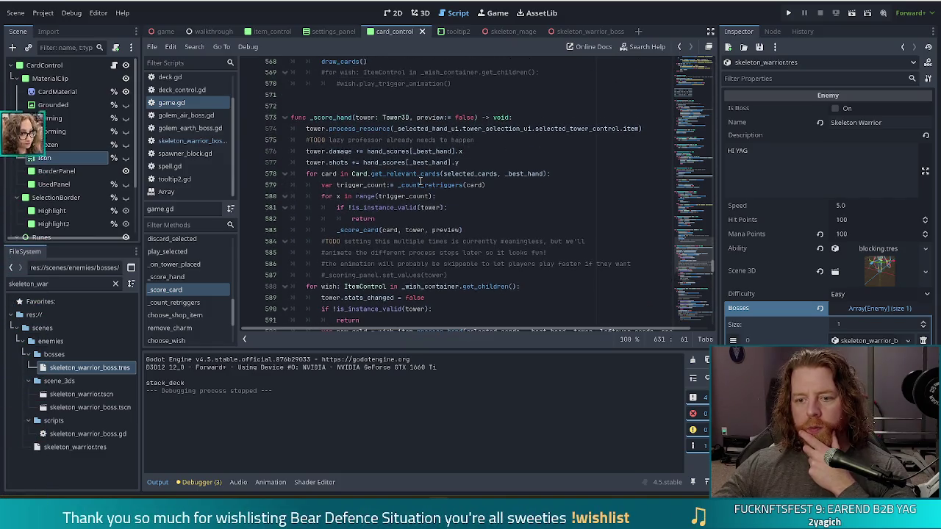
pyautogui.scroll(-4, 421, 180)
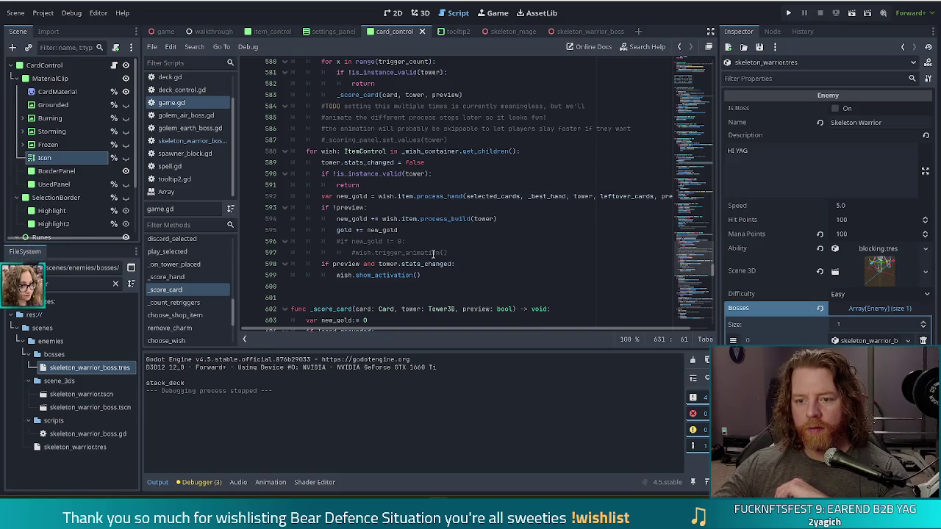
pyautogui.click(434, 274)
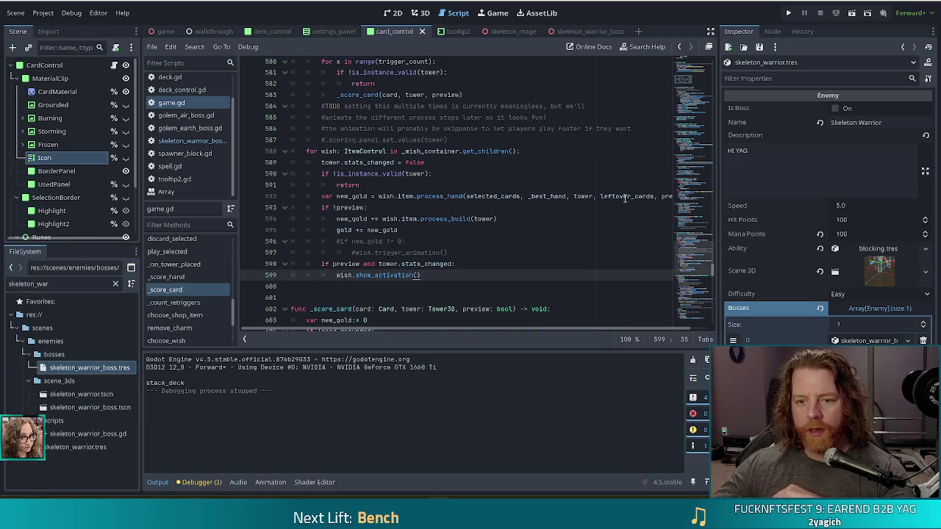
pyautogui.moveTo(625, 197)
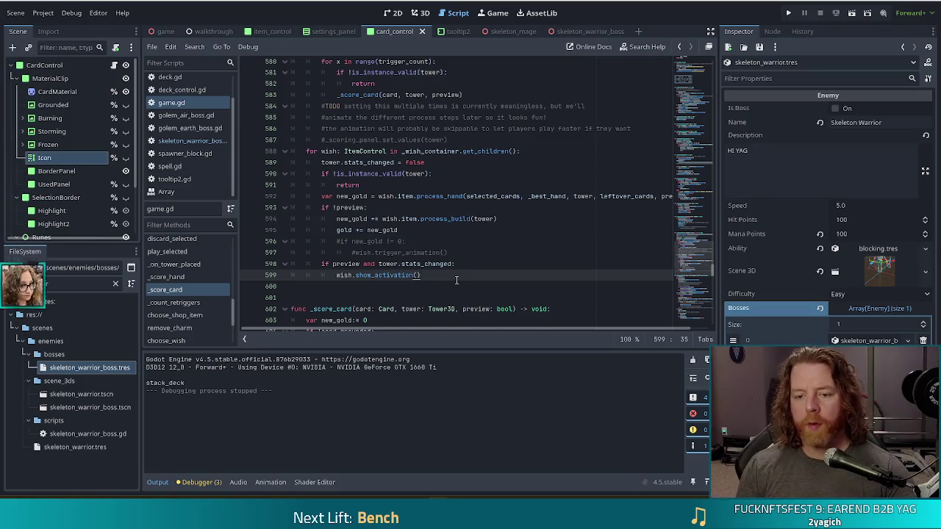
# Insert an empty line 600 after show_activation, outdented one level, and review nearby code
pyautogui.press('Return')
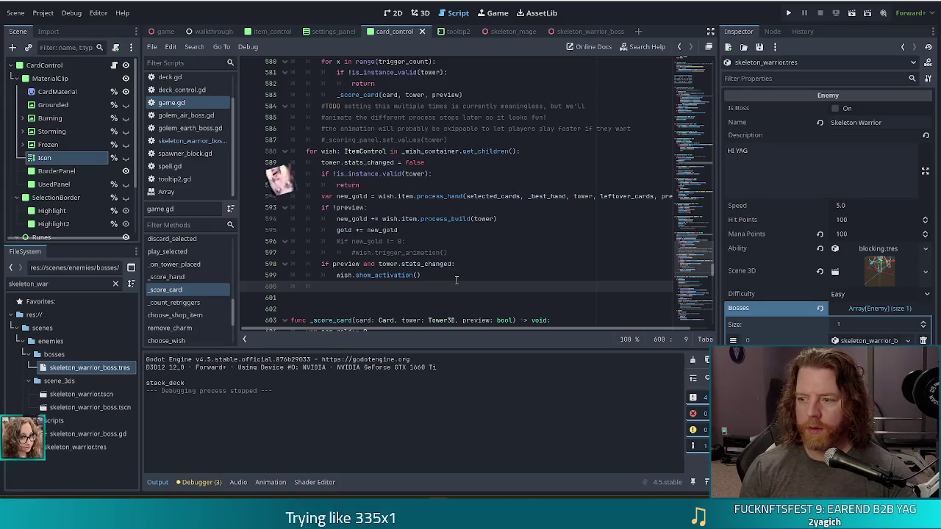
pyautogui.press('BackSpace')
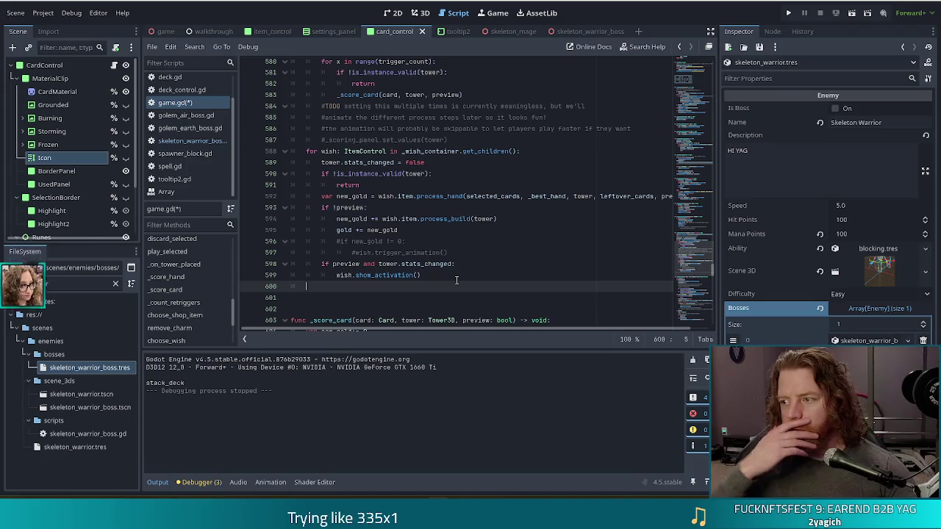
pyautogui.scroll(-6, 456, 280)
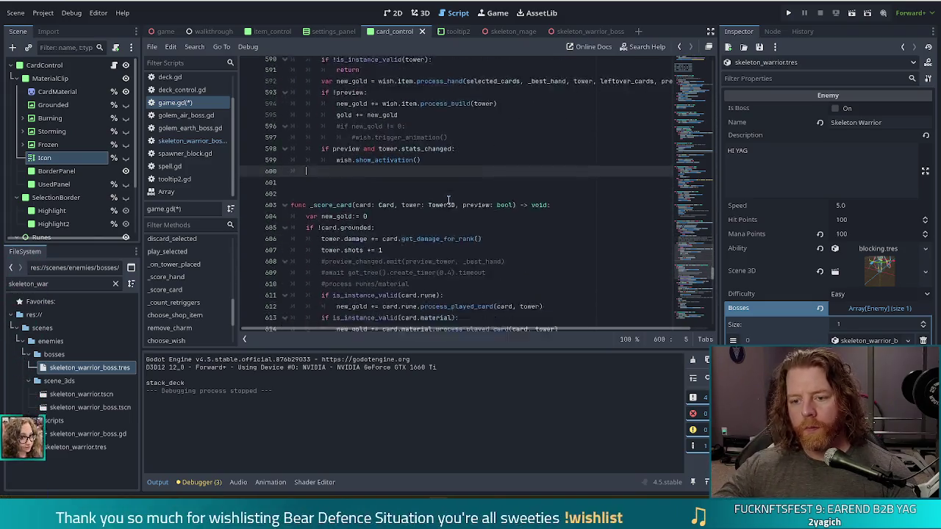
pyautogui.scroll(-3, 447, 198)
pyautogui.scroll(12, 441, 200)
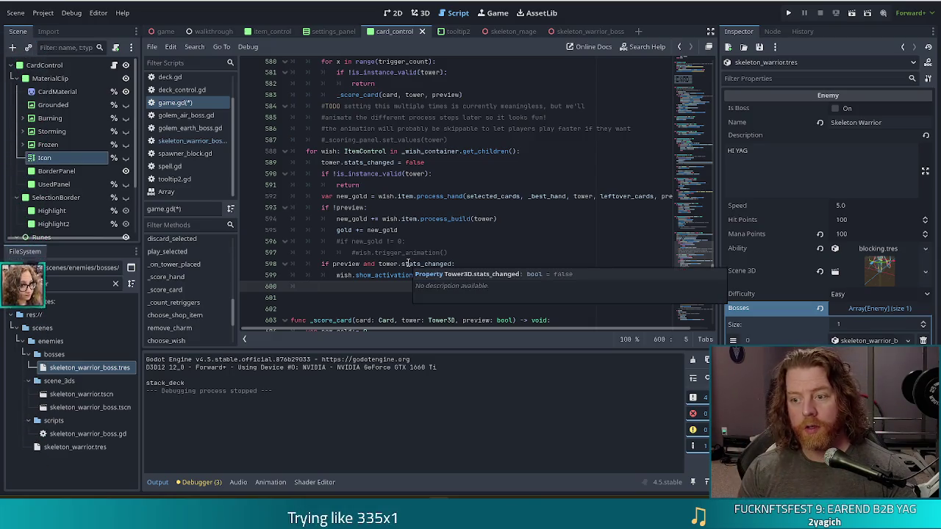
# Write the loop header 'for card in leftover_cards:' using autocomplete
pyautogui.write('for car')
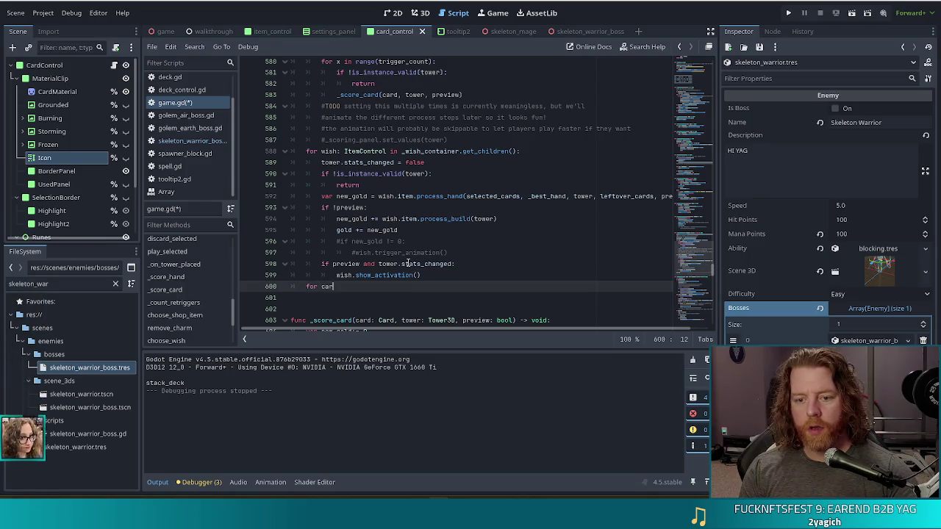
pyautogui.write('d in lef')
pyautogui.press('Return')
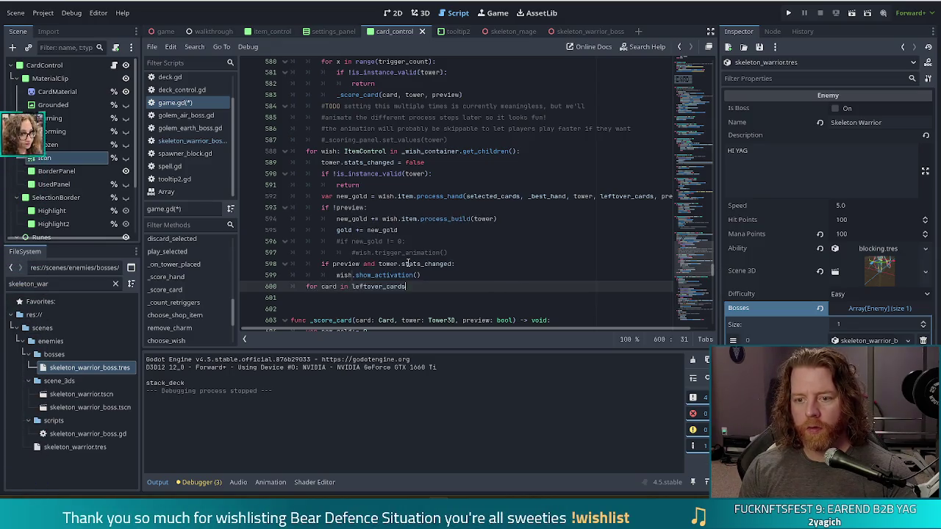
pyautogui.write(':')
pyautogui.press('Return')
# Add 'if card.marked:' inside the loop and begin 'Global.current_deck.rem' beneath it
pyautogui.write('if ca')
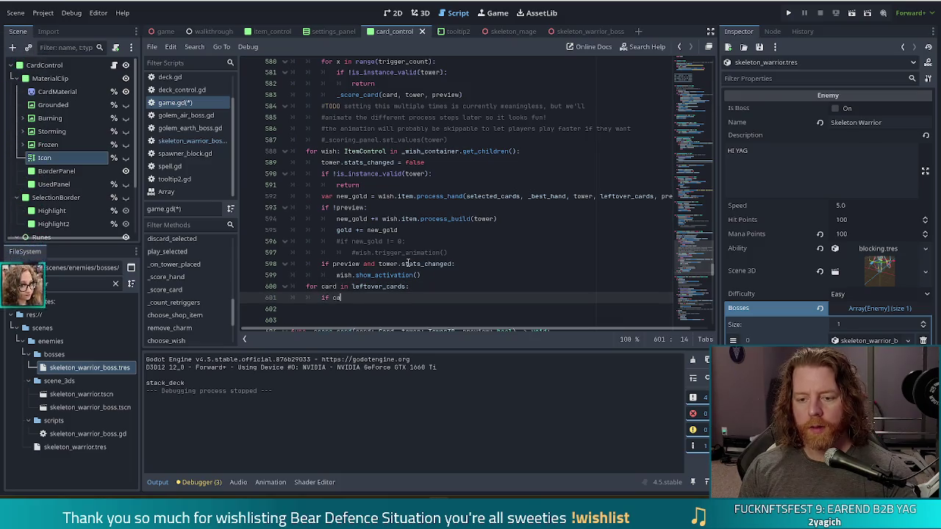
pyautogui.write('rd.marked')
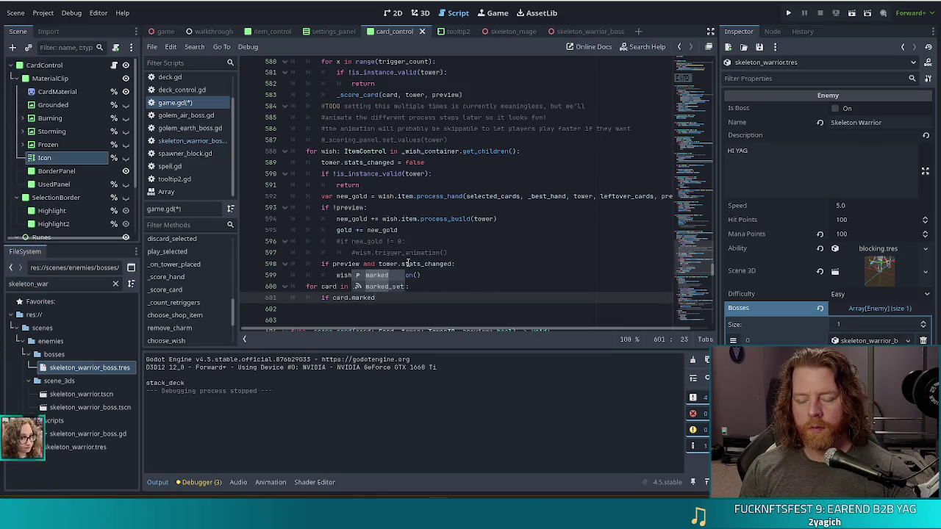
pyautogui.press('Escape')
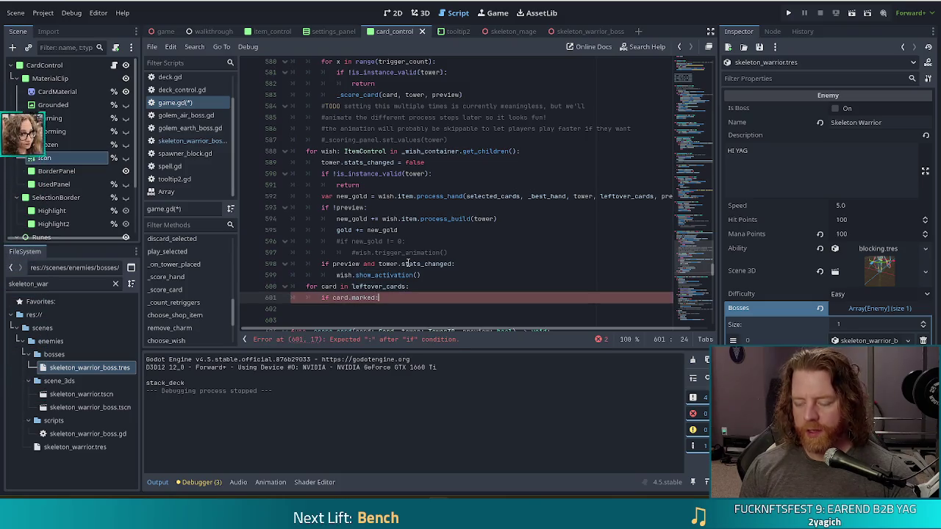
pyautogui.press('Return')
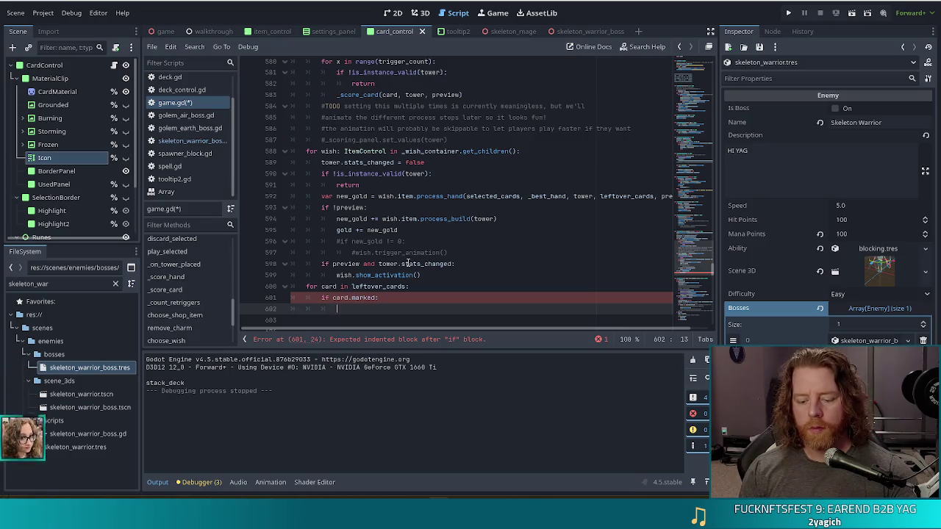
pyautogui.write('de')
pyautogui.press('BackSpace')
pyautogui.write('Globa')
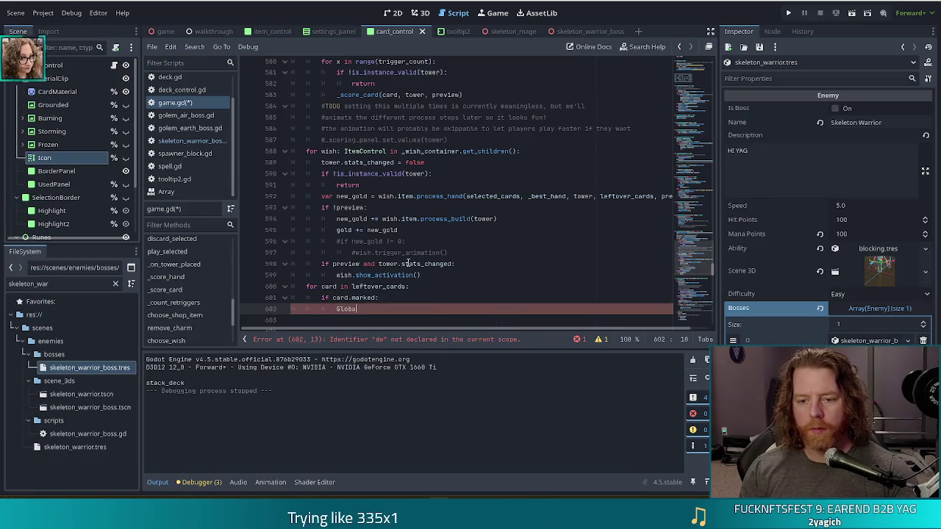
pyautogui.write('l.current_deck')
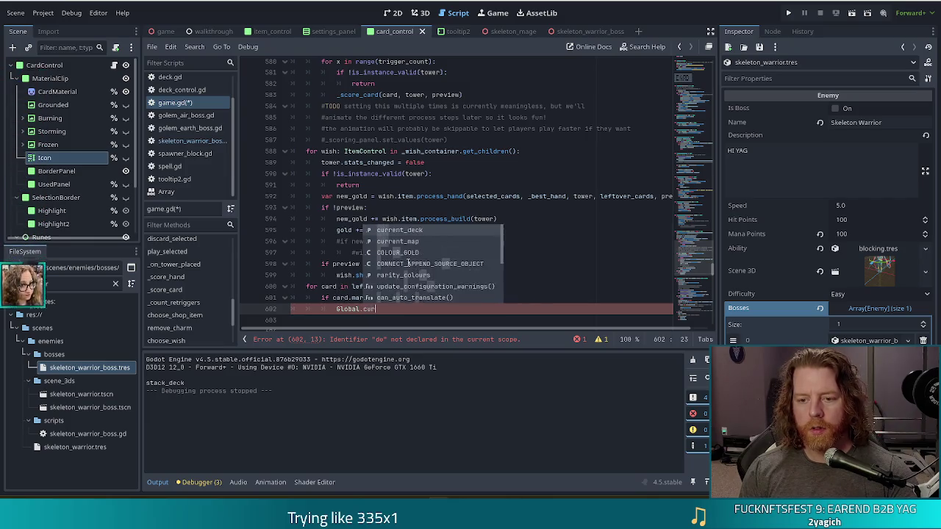
pyautogui.write('.rem')
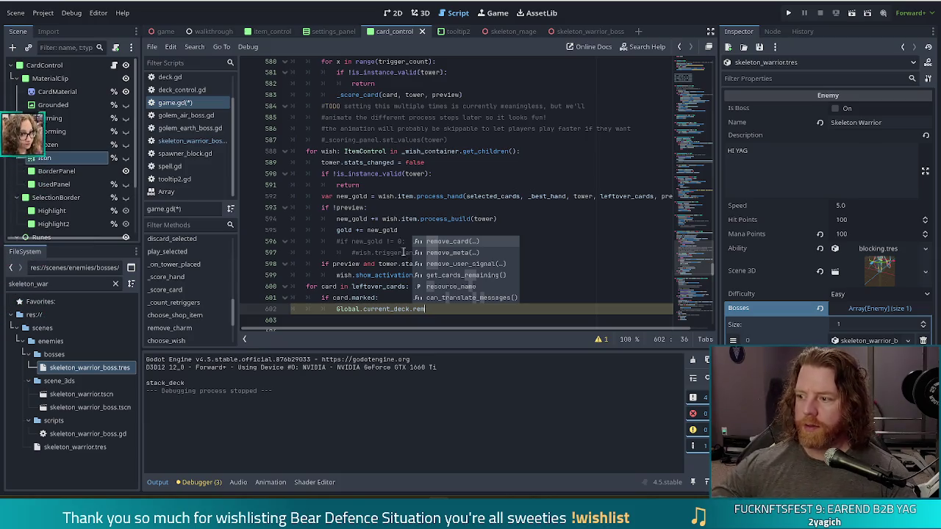
pyautogui.click(383, 286)
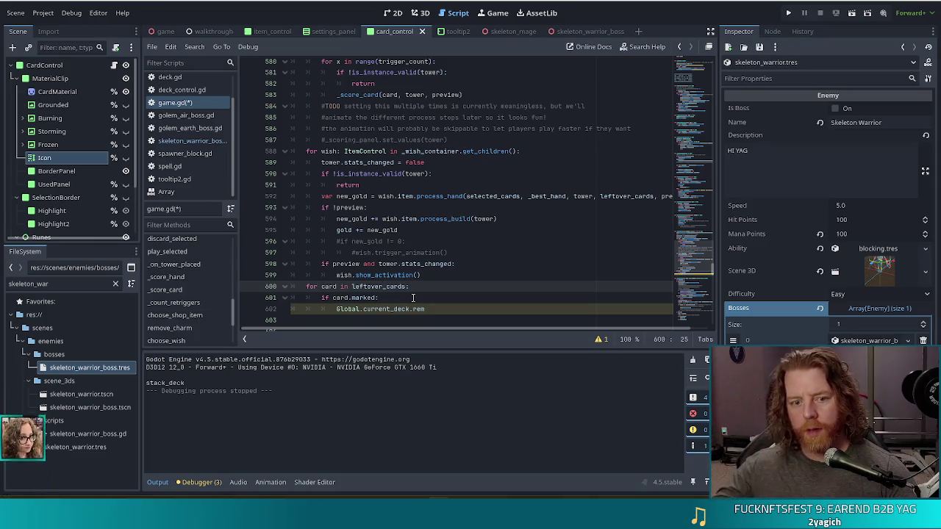
pyautogui.click(45, 283)
# Filter the FileSystem for 'destr', open spell_destroy.gd and select its line 6 remove_card call
pyautogui.write('k')
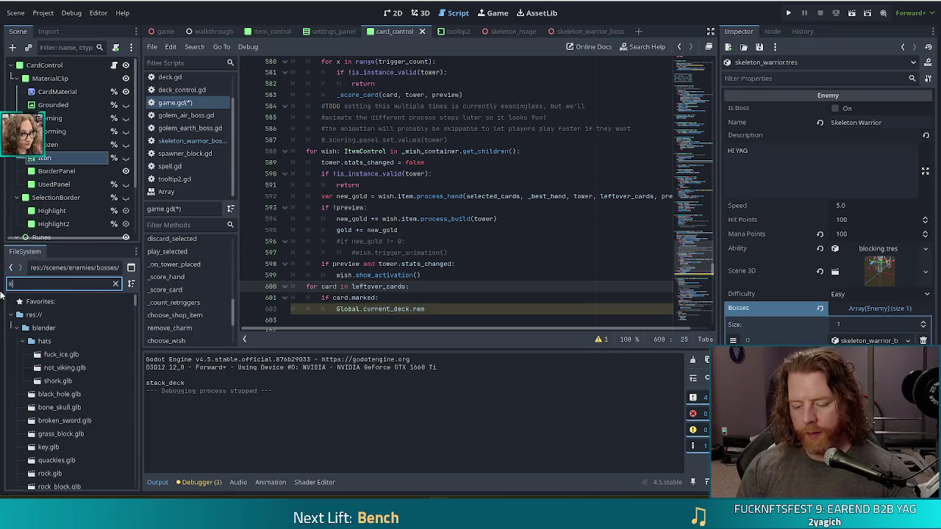
pyautogui.press('BackSpace')
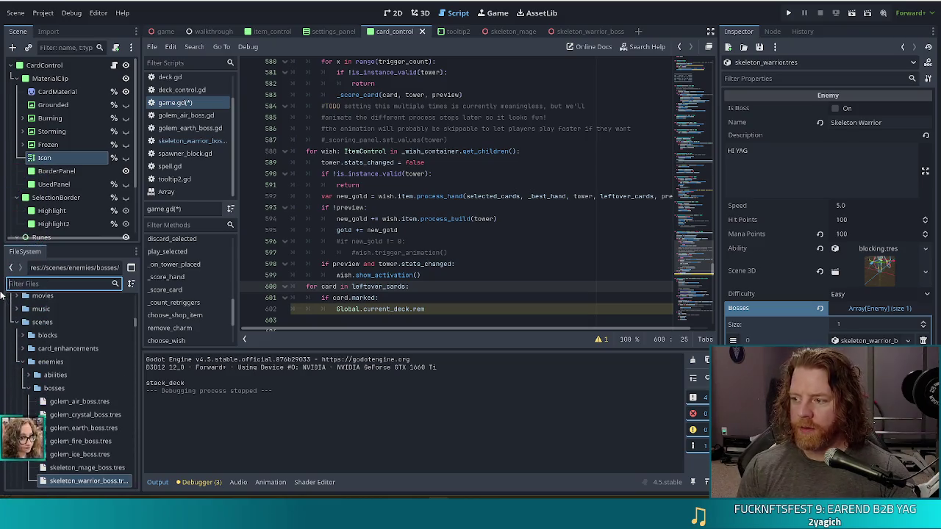
pyautogui.write('destr')
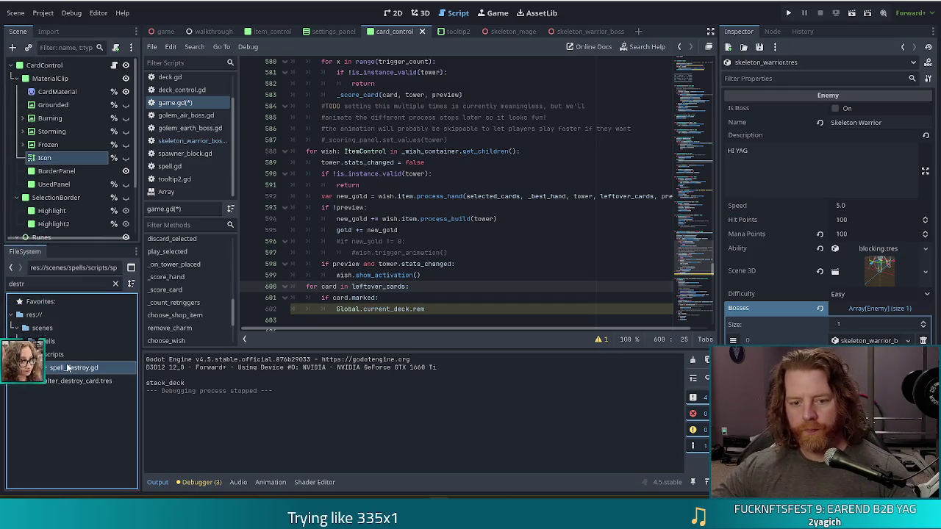
pyautogui.doubleClick(74, 368)
pyautogui.click(409, 120)
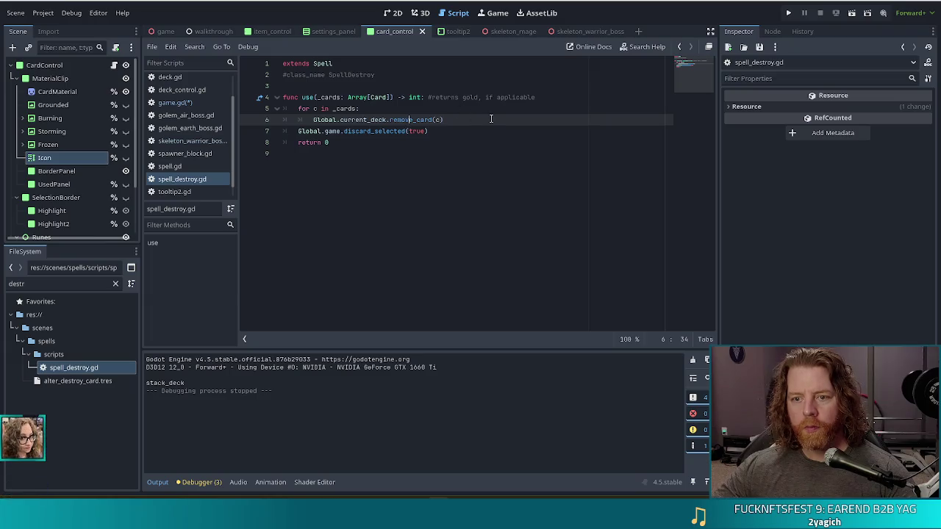
pyautogui.click(456, 130)
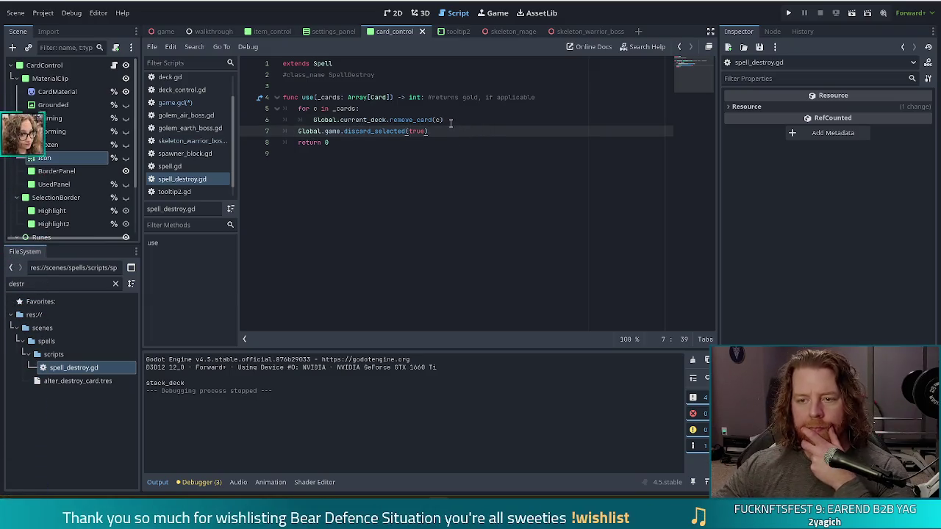
pyautogui.moveTo(450, 119)
pyautogui.mouseDown()
pyautogui.moveTo(453, 111)
pyautogui.moveTo(440, 130)
pyautogui.moveTo(453, 114)
pyautogui.mouseUp()
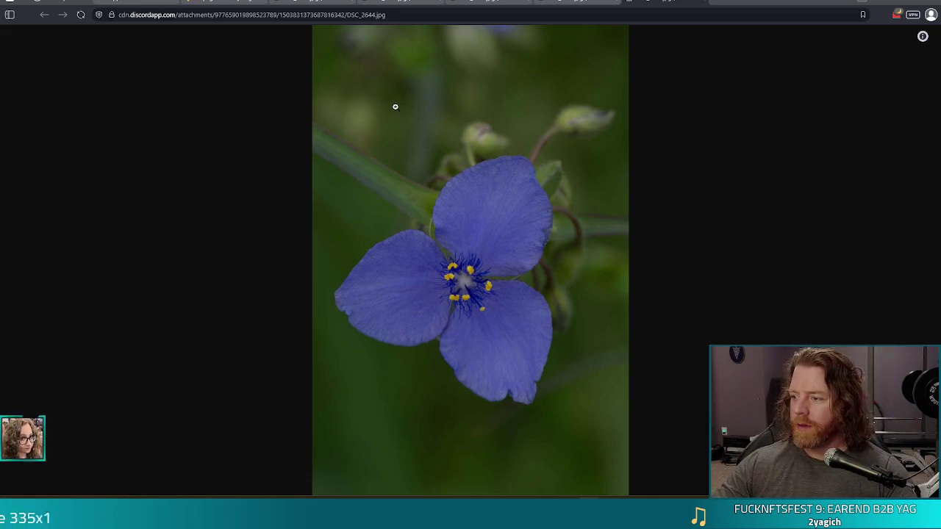
# Browse through the yellow, purple, blue, green plant and juniper photo tabs in the browser
pyautogui.click(553, 3)
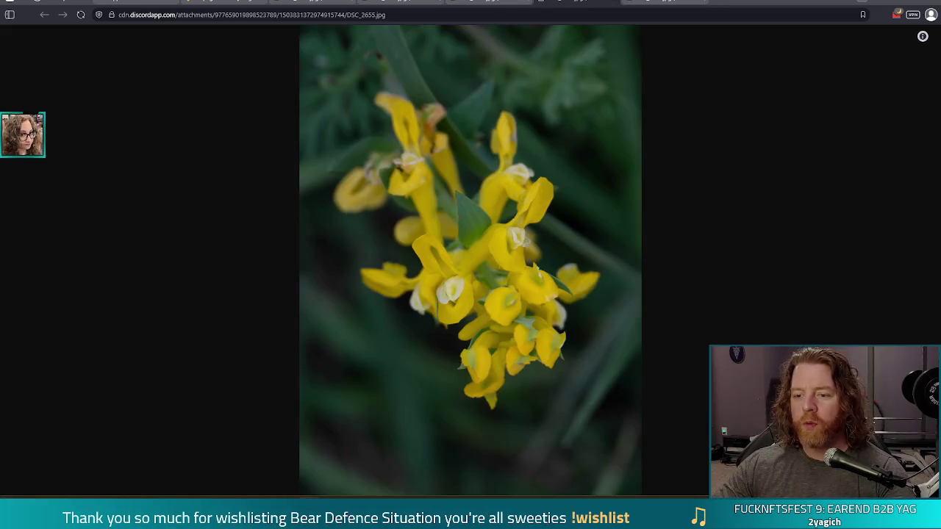
pyautogui.click(581, 3)
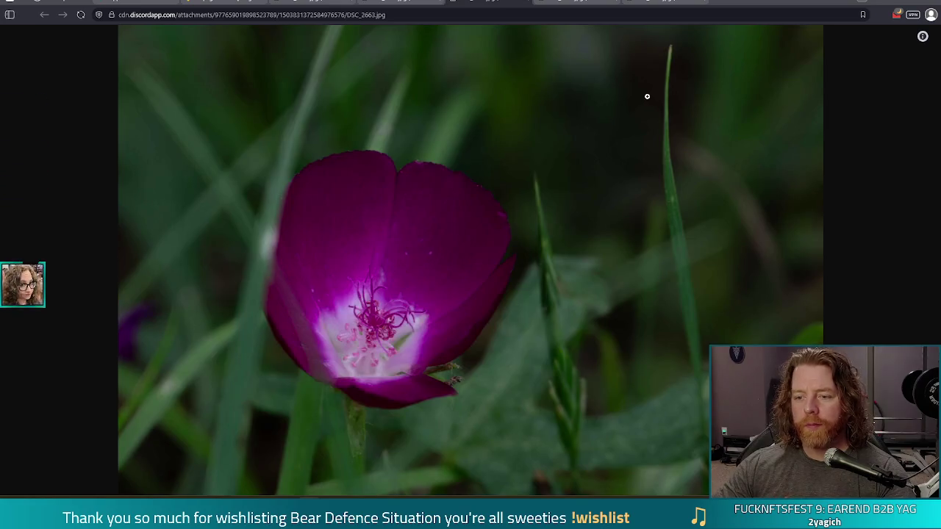
pyautogui.click(664, 3)
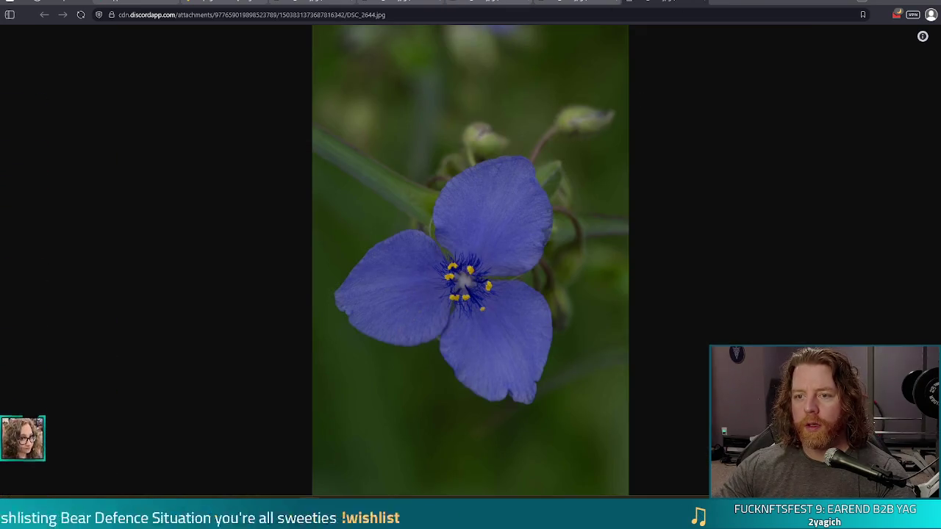
pyautogui.hotkey('ctrl', 'Tab')
pyautogui.hotkey('ctrl', 'shift', 'Tab')
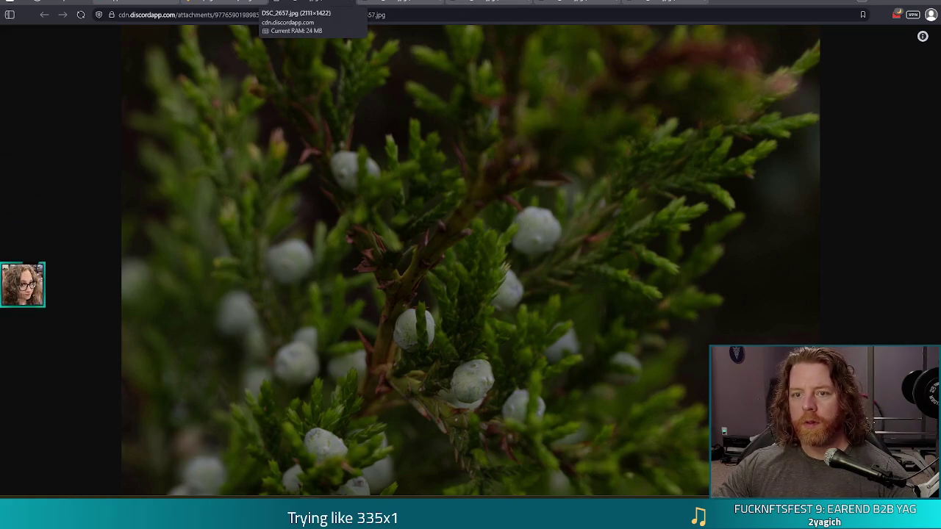
pyautogui.click(350, 2)
# Close the green plant and flower photo tabs and minimize the browser back to Godot
pyautogui.click(350, 2)
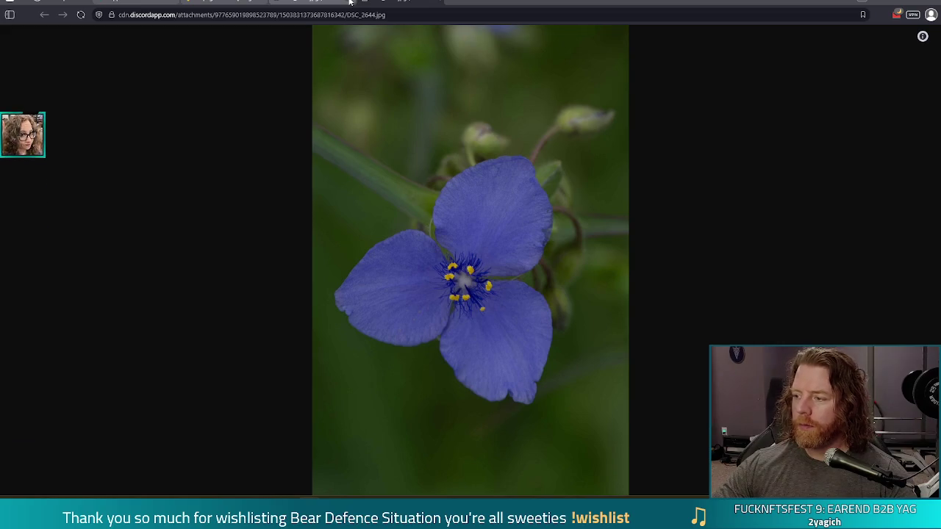
pyautogui.click(350, 2)
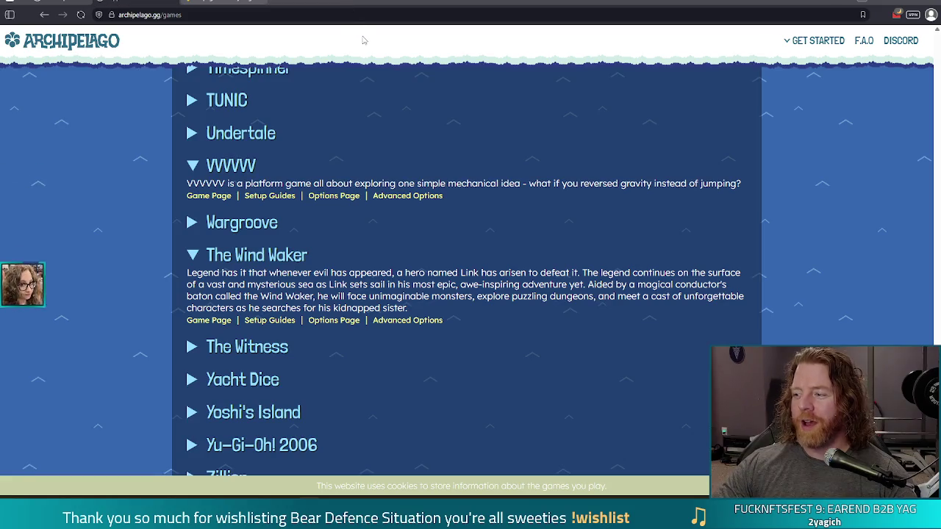
pyautogui.click(880, 2)
pyautogui.click(413, 132)
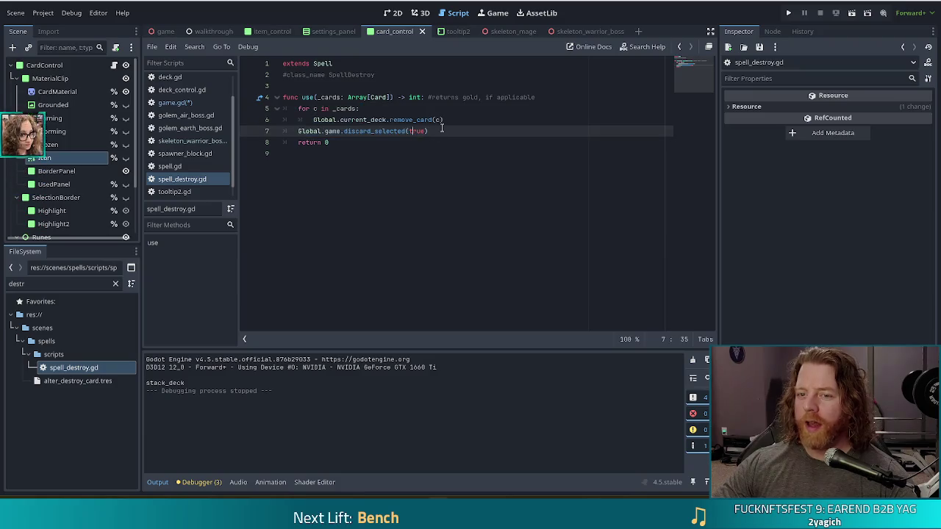
# Copy spell_destroy.gd's remove_card and discard_selected(true) lines and paste them into game.gd's marked-card branch
pyautogui.moveTo(431, 131); pyautogui.dragTo(307, 120)
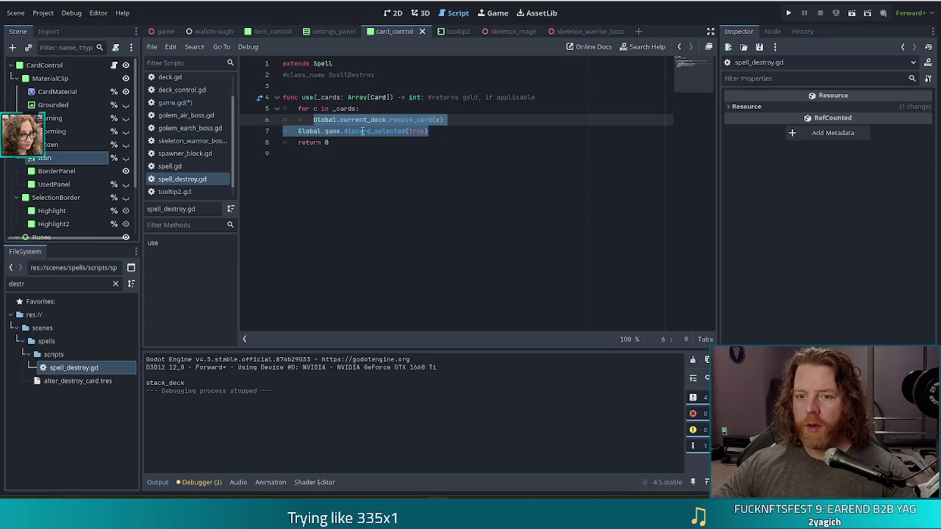
pyautogui.click(183, 103)
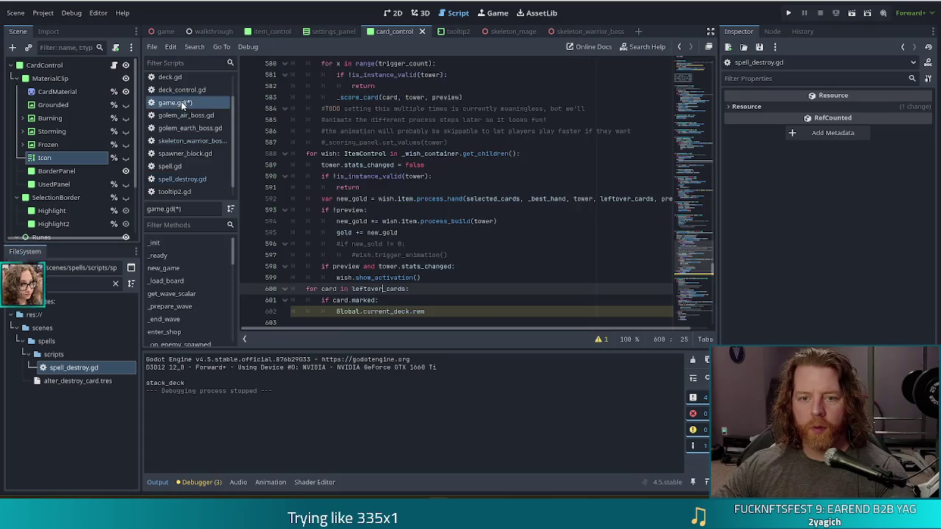
pyautogui.scroll(-2, 441, 245)
pyautogui.moveTo(425, 244); pyautogui.dragTo(341, 247)
pyautogui.write('Global.current_deck.remove_card(c) \tGlobal.game.discard_selected(true)')
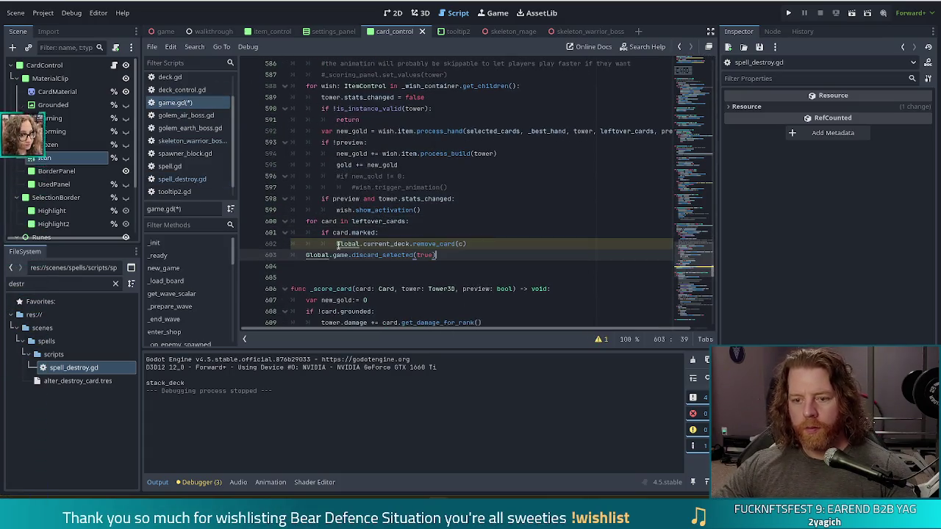
pyautogui.press('Tab')
pyautogui.press('Tab')
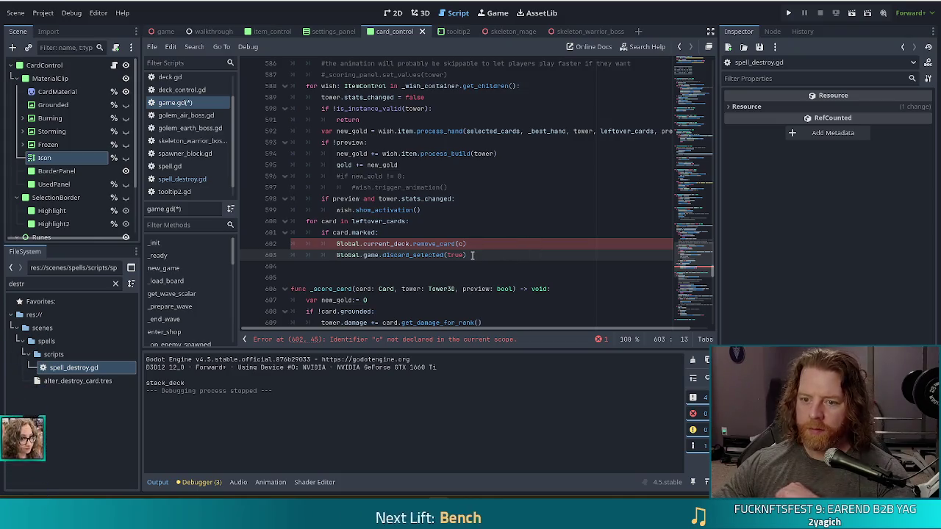
pyautogui.moveTo(294, 244); pyautogui.dragTo(477, 248)
# Delete the discard_selected line, finish remove_card(card), drop a stray 'discar' line, and save game.gd
pyautogui.press('BackSpace')
pyautogui.write('ard')
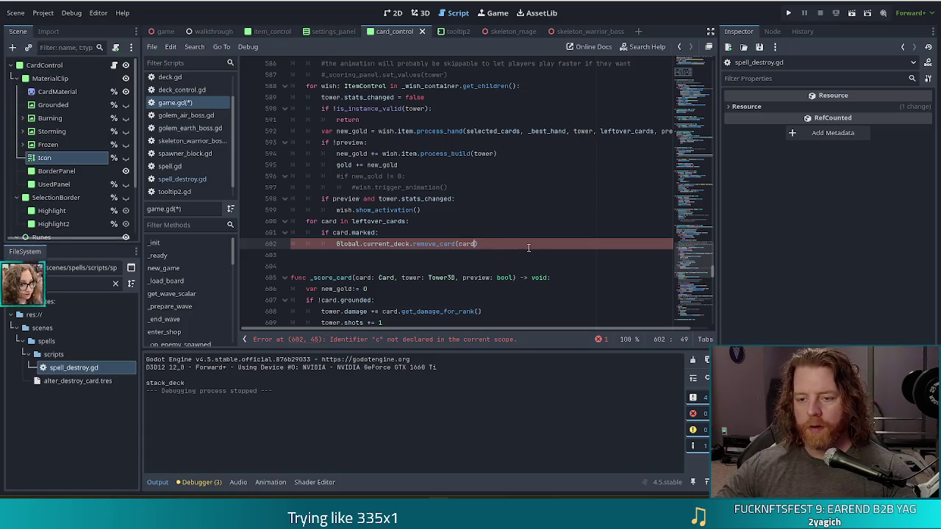
pyautogui.write(')')
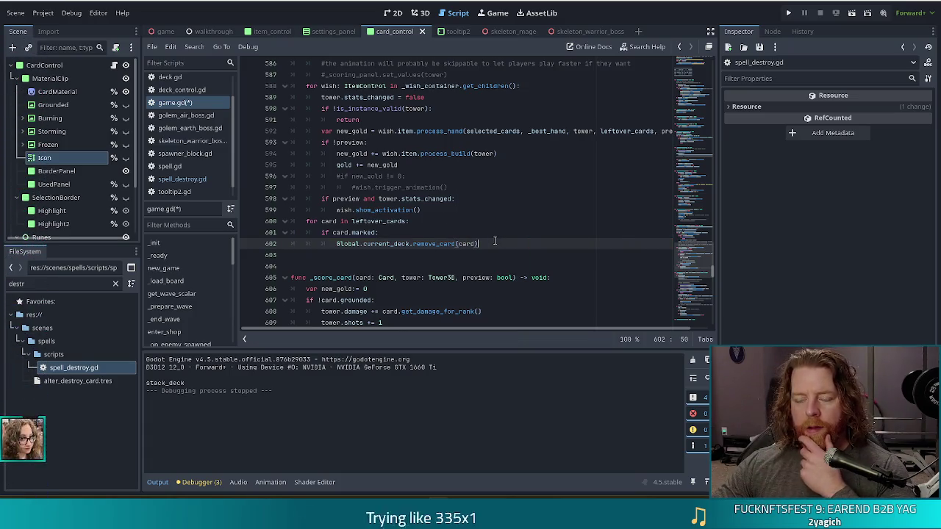
pyautogui.press('Return')
pyautogui.write('discar')
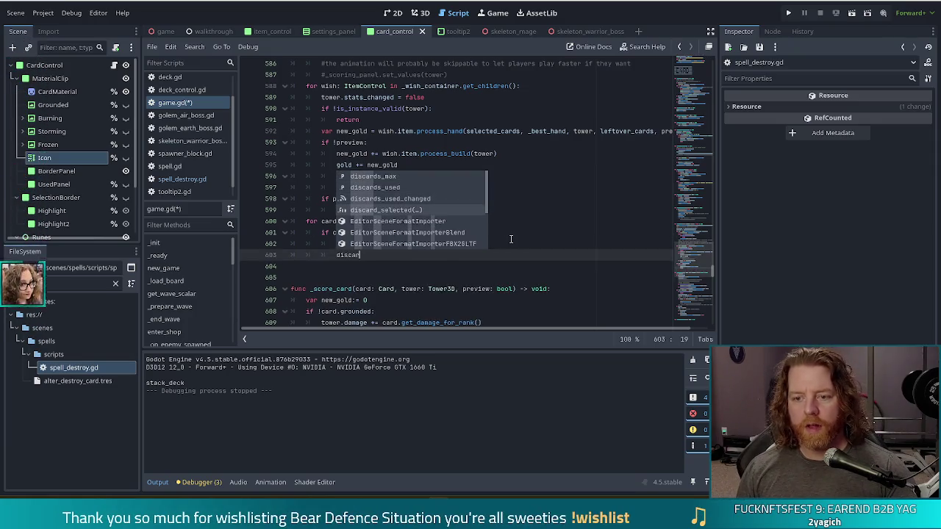
pyautogui.press('Escape')
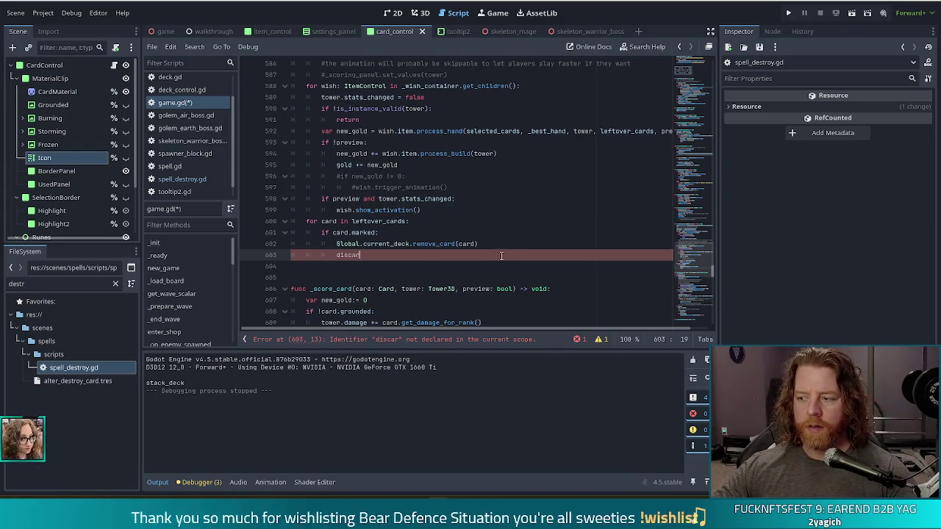
pyautogui.moveTo(503, 255); pyautogui.dragTo(505, 242)
pyautogui.press('BackSpace')
pyautogui.hotkey('ctrl', 's')
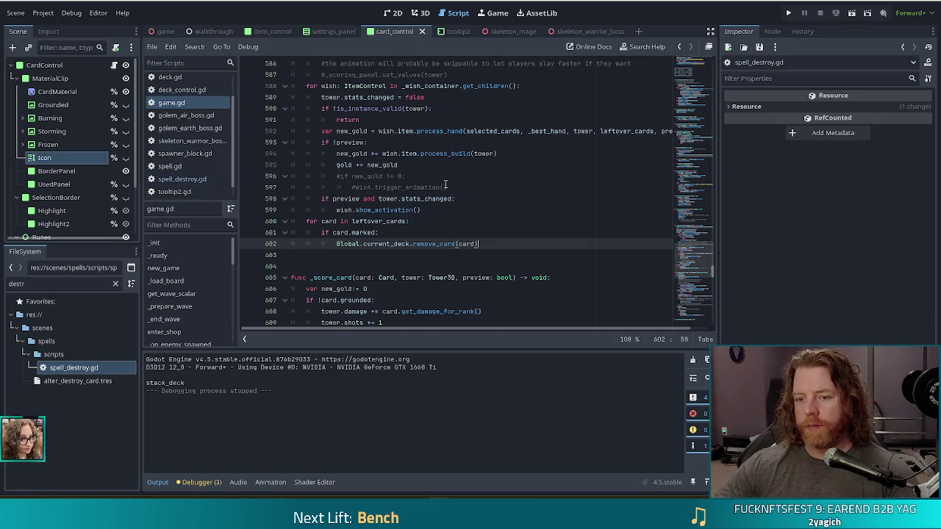
pyautogui.click(411, 198)
pyautogui.click(423, 210)
pyautogui.click(414, 244)
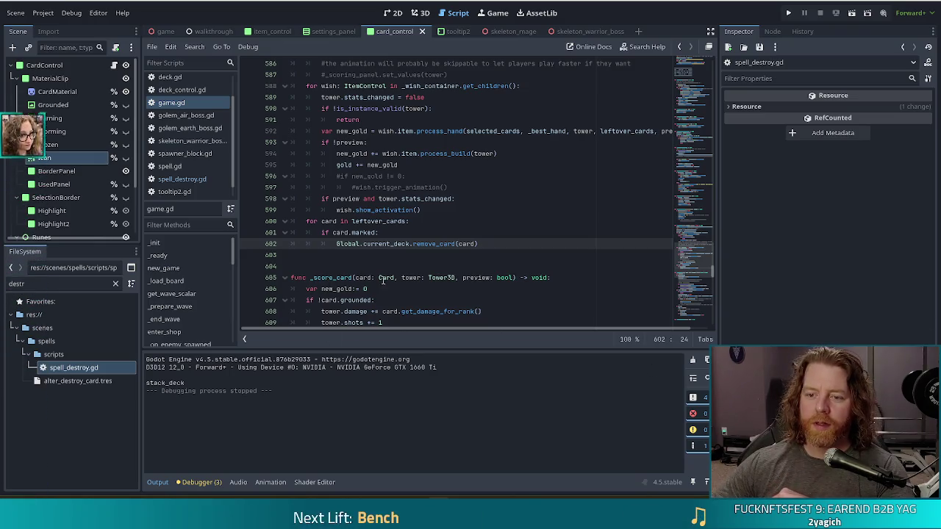
pyautogui.click(486, 244)
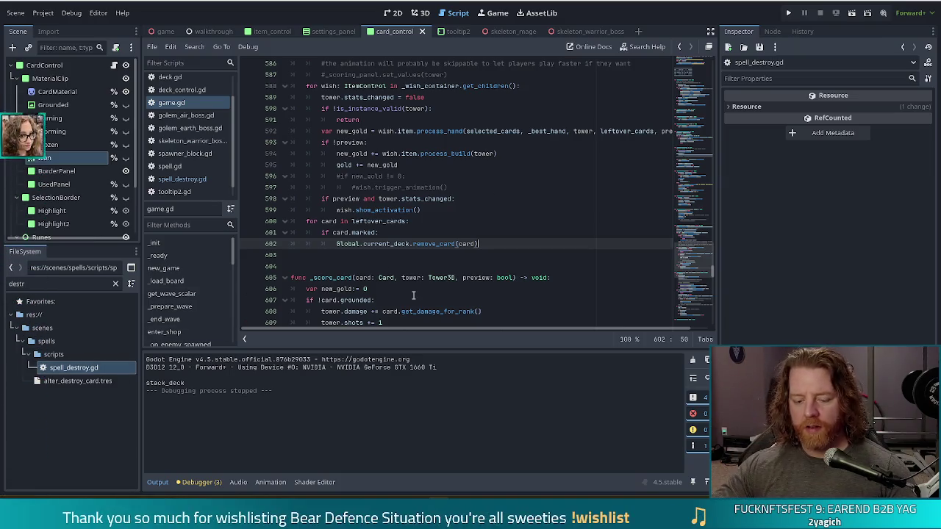
# Search game.gd for 'discard_selec' and inspect the discard branch of discard_selected
pyautogui.hotkey('ctrl', 'f')
pyautogui.write('disc')
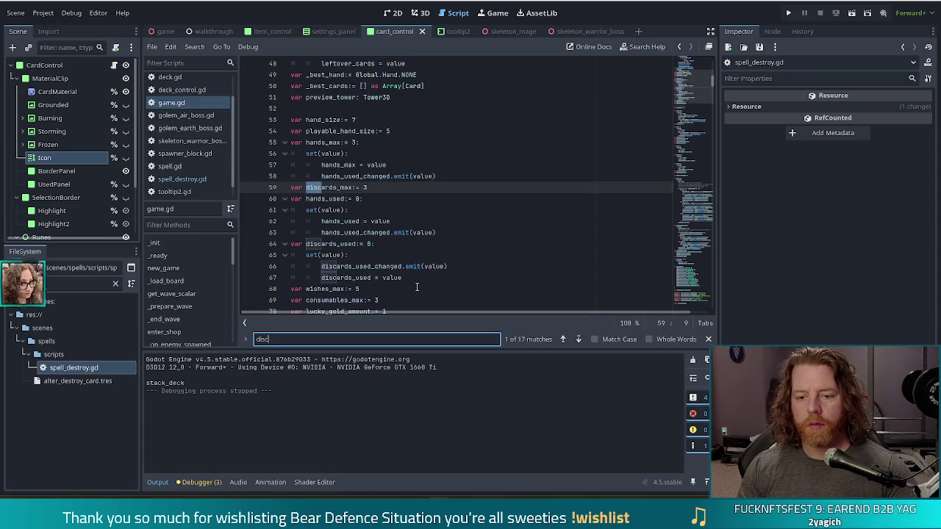
pyautogui.write('ard_selec')
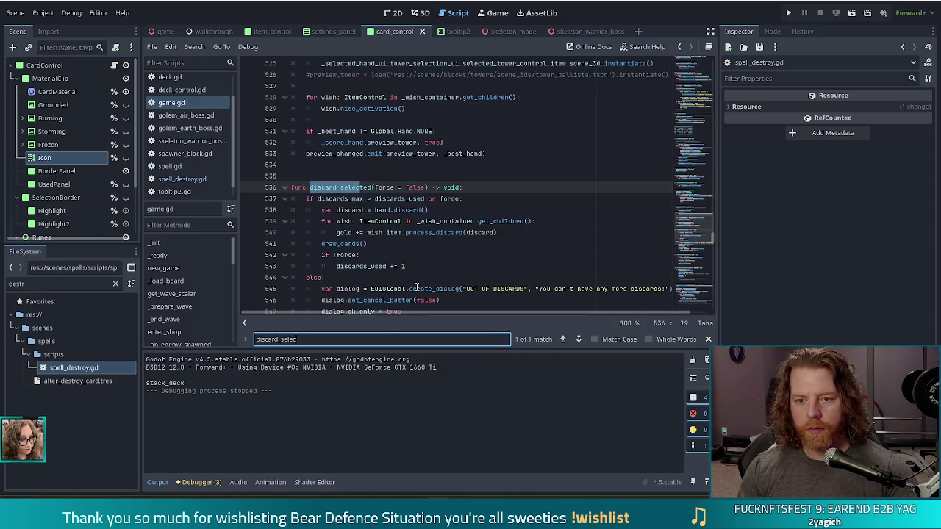
pyautogui.click(374, 232)
pyautogui.scroll(-2, 367, 217)
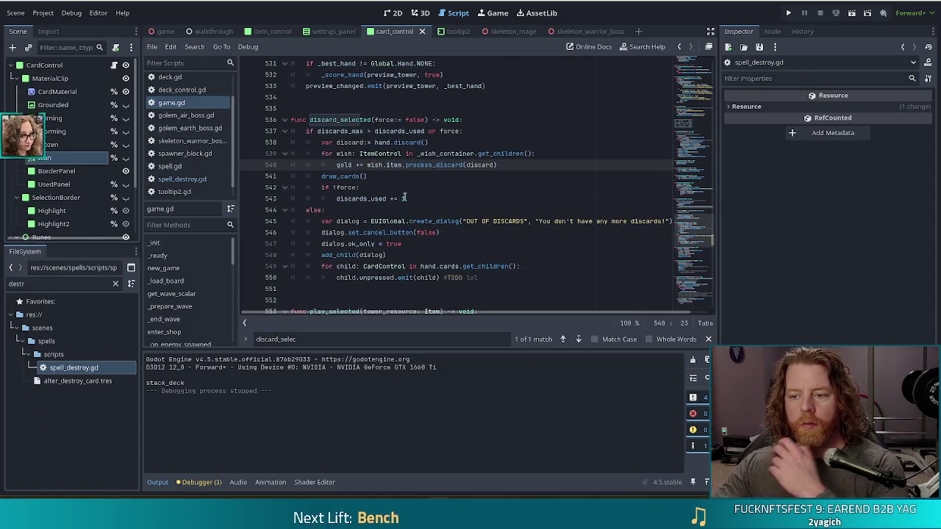
pyautogui.click(366, 211)
pyautogui.moveTo(374, 131); pyautogui.dragTo(438, 199)
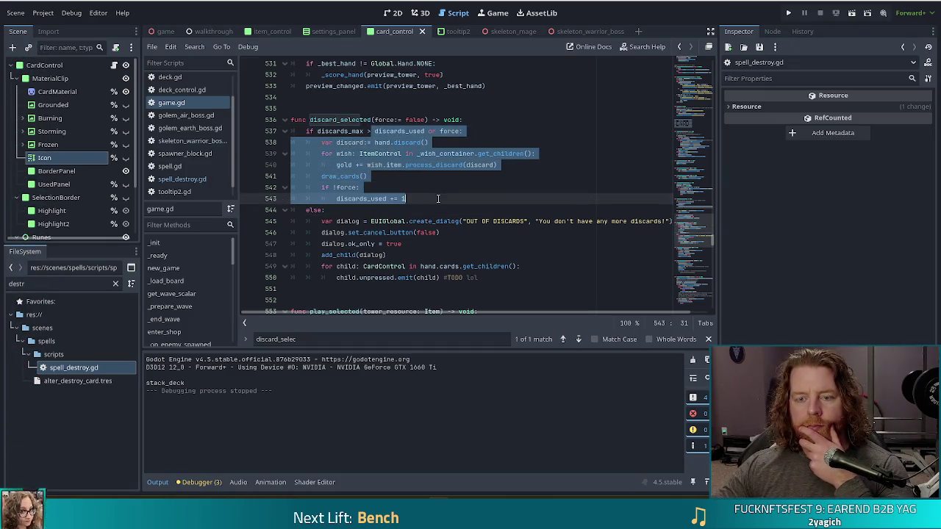
pyautogui.click(408, 165)
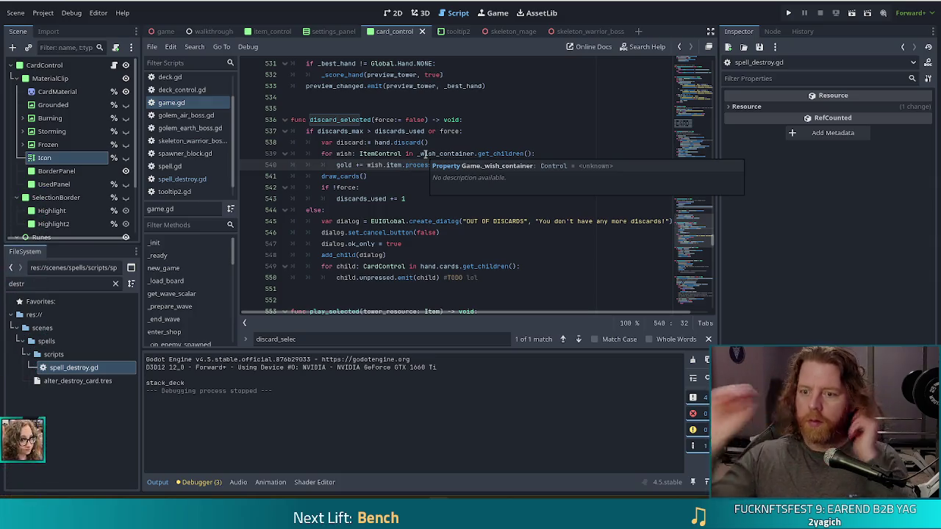
# Follow the hand.discard() call to its discard() definition in hand_control.gd
pyautogui.press('Up')
pyautogui.click(395, 142)
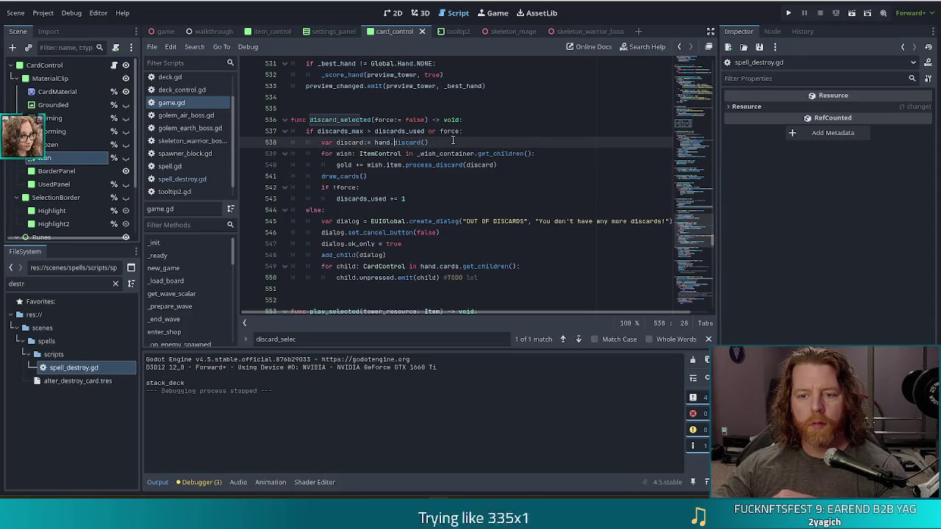
pyautogui.click(404, 142)
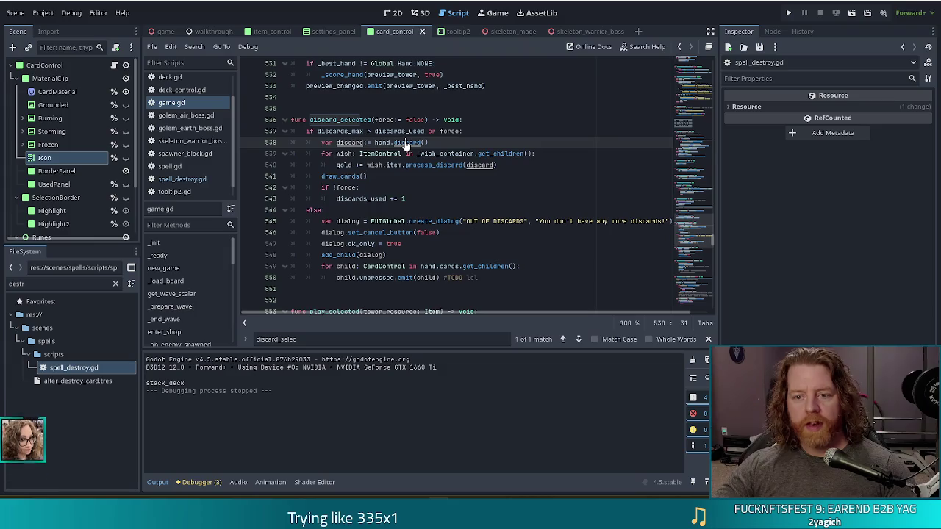
pyautogui.keyDown('ctrl'); pyautogui.click(404, 143); pyautogui.keyUp('ctrl')
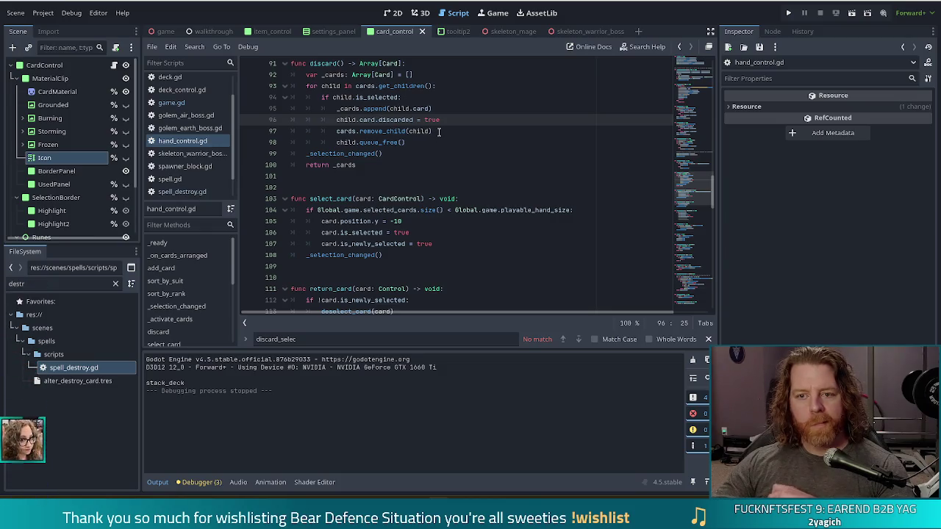
pyautogui.click(389, 97)
pyautogui.scroll(2, 417, 91)
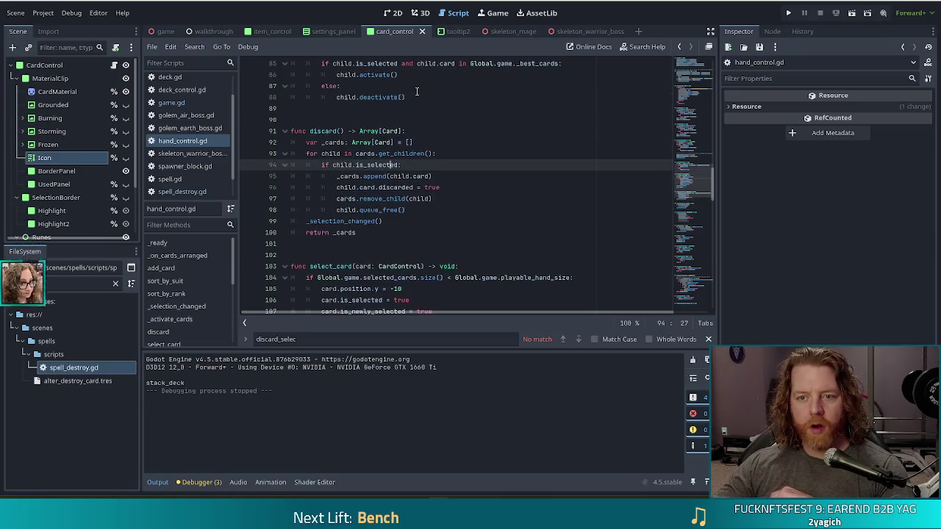